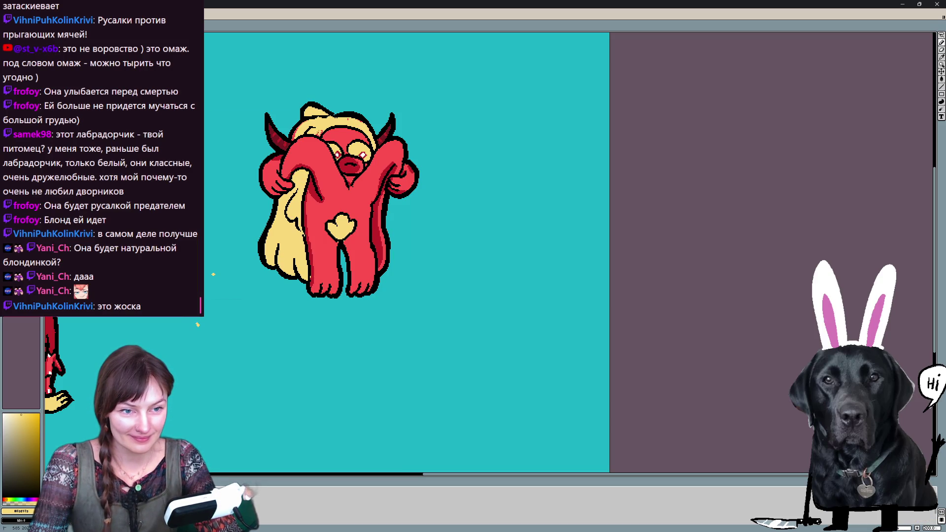
# - Touch up the horned creature's left hair and right leg edge with yellow pencil strokes
pyautogui.moveTo(294, 124); pyautogui.dragTo(302, 138)
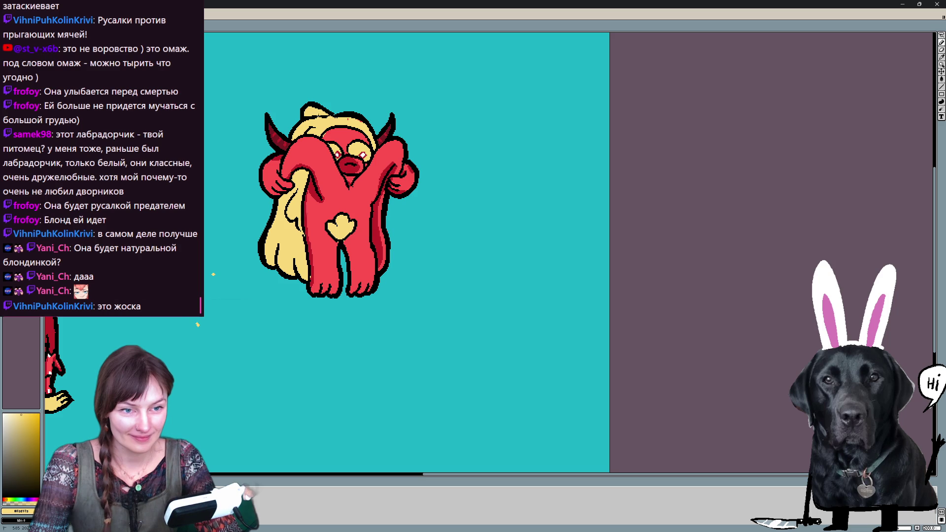
pyautogui.keyDown('alt'); pyautogui.click(343, 129); pyautogui.keyUp('alt')
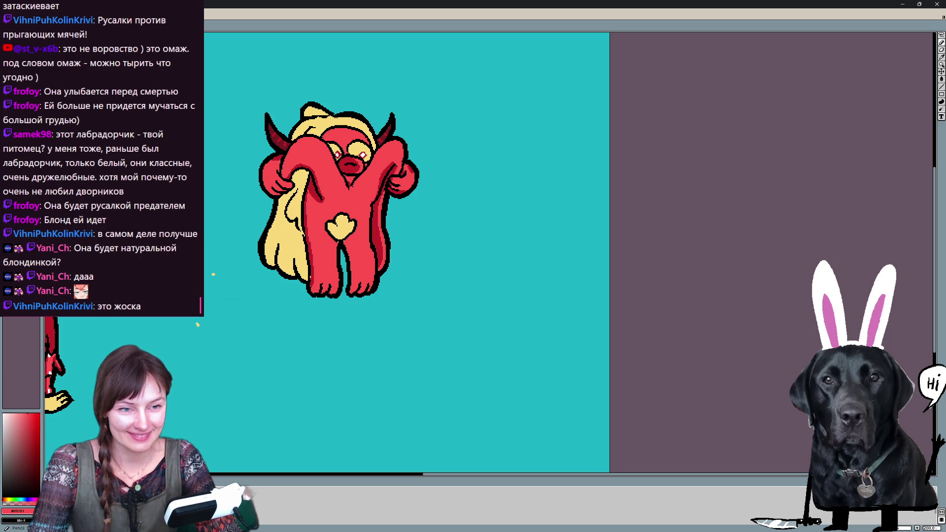
pyautogui.keyDown('alt'); pyautogui.click(312, 266); pyautogui.keyUp('alt')
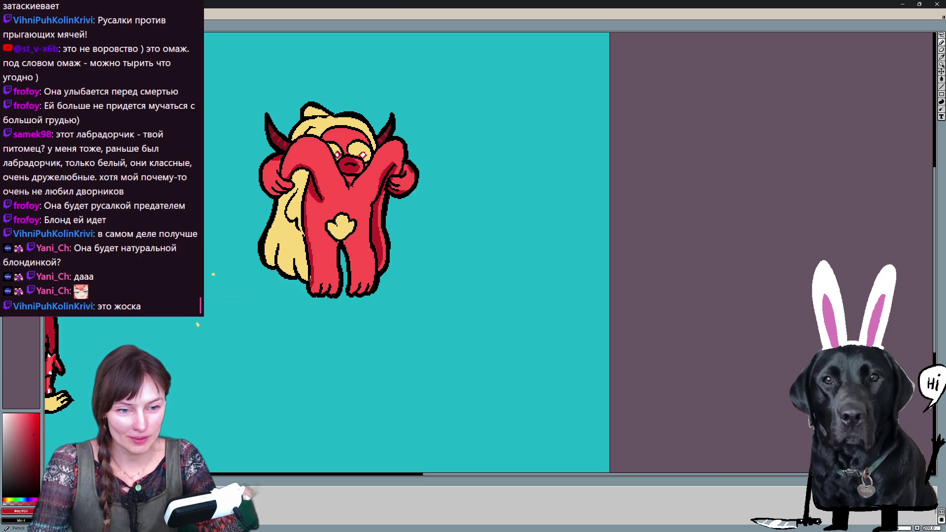
pyautogui.keyDown('alt'); pyautogui.click(302, 254); pyautogui.keyUp('alt')
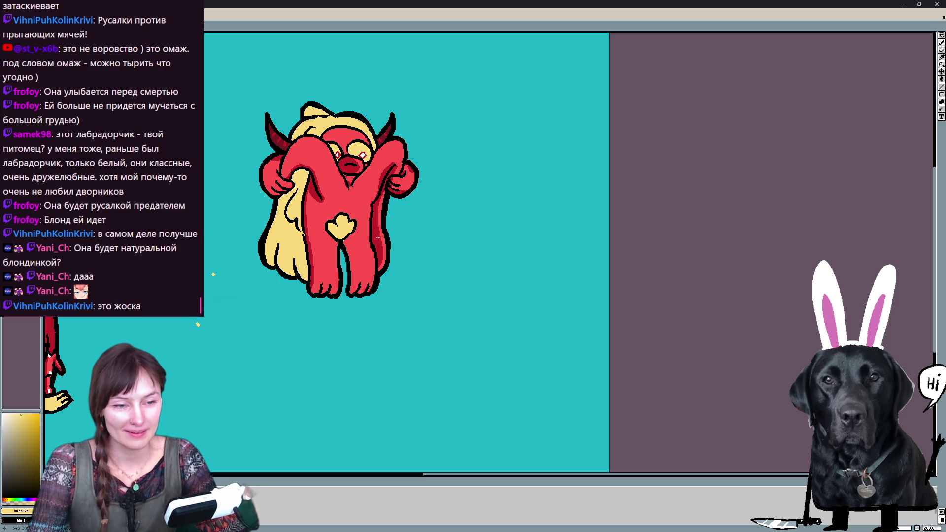
pyautogui.moveTo(376, 236)
pyautogui.mouseDown()
pyautogui.moveTo(378, 257)
pyautogui.moveTo(374, 212)
pyautogui.moveTo(392, 166)
pyautogui.mouseUp()
pyautogui.moveTo(380, 201); pyautogui.dragTo(382, 238)
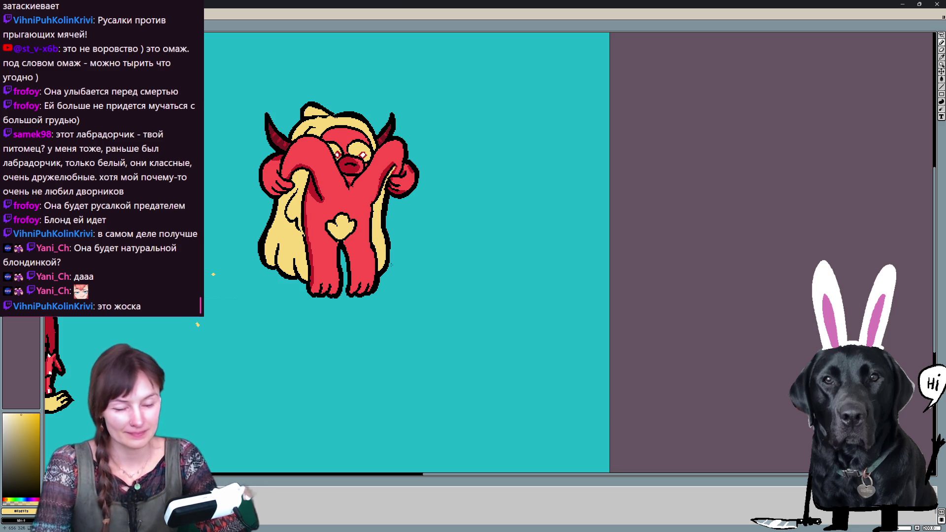
# - On the next frame, fill the long-haired figure's left hair and top tuft yellow
pyautogui.hotkey('ctrl', 'Tab')
pyautogui.press('g')
pyautogui.click(300, 170)
pyautogui.click(333, 151)
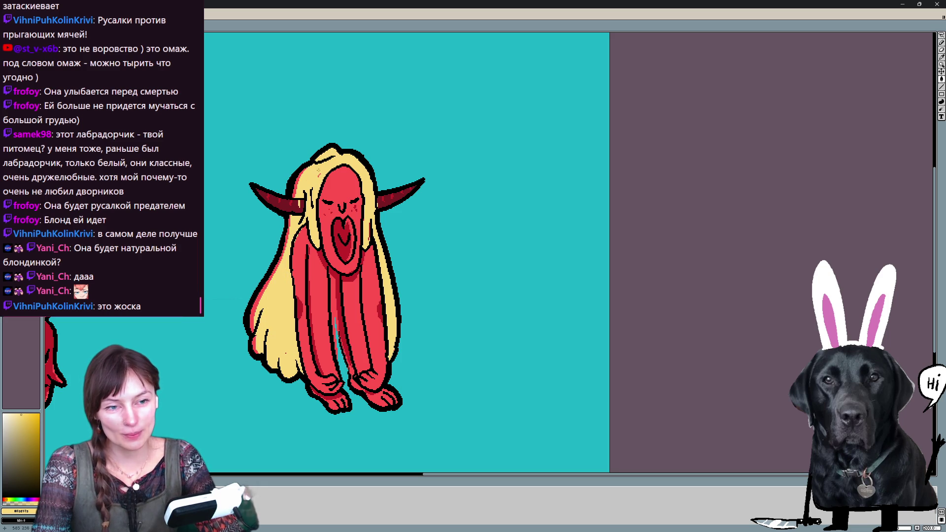
# - Fill the remaining dark hair strips and the small red patch at the hair's edge yellow
pyautogui.click(298, 179)
pyautogui.click(268, 276)
pyautogui.click(255, 345)
# - Return to the Pencil, resample red and yellow, and advance to the burst-pose frame
pyautogui.press('b')
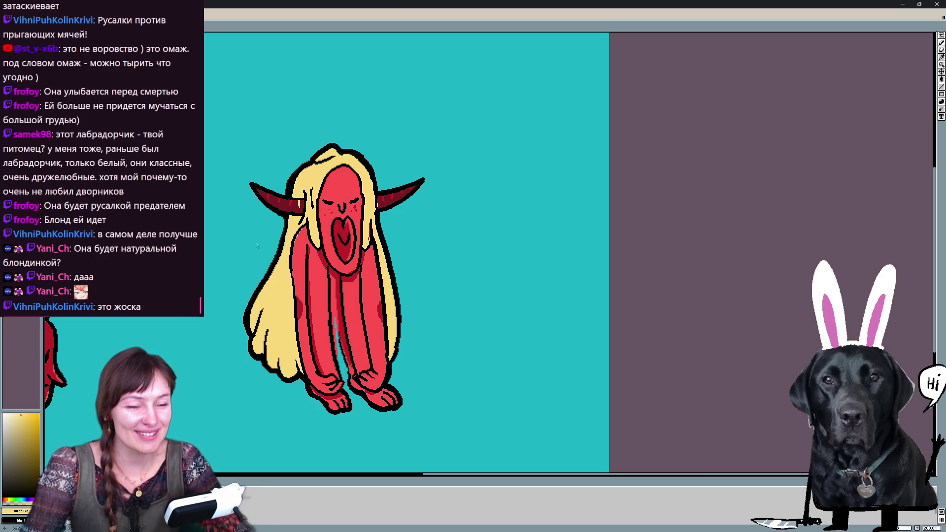
pyautogui.press('b')
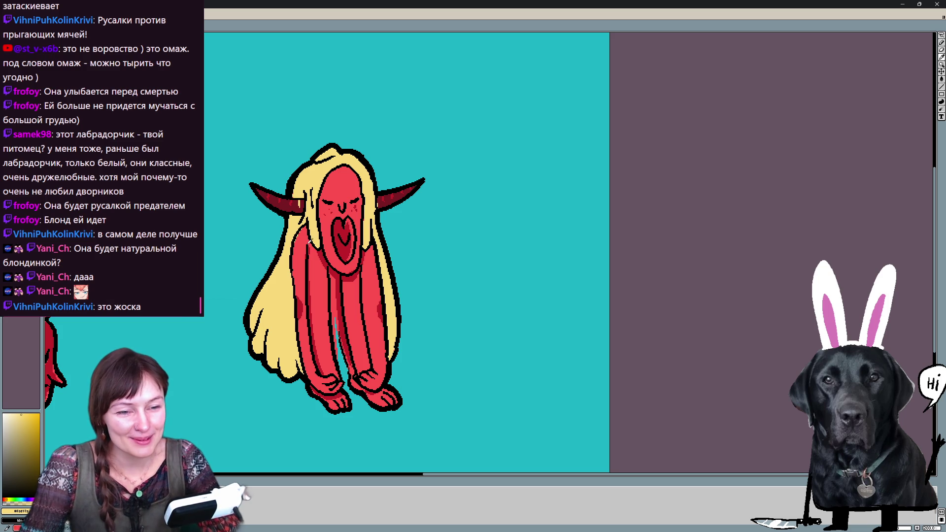
pyautogui.keyDown('alt'); pyautogui.click(316, 241); pyautogui.keyUp('alt')
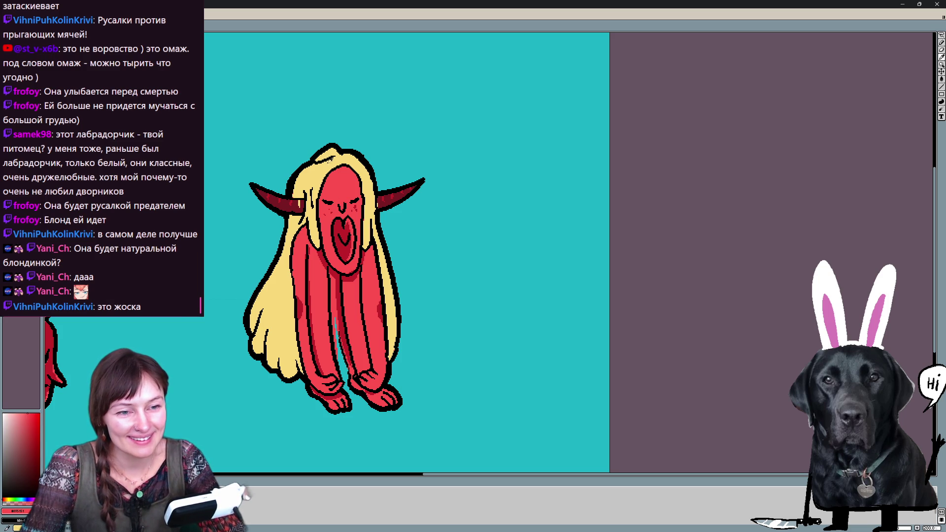
pyautogui.keyDown('alt'); pyautogui.click(303, 231); pyautogui.keyUp('alt')
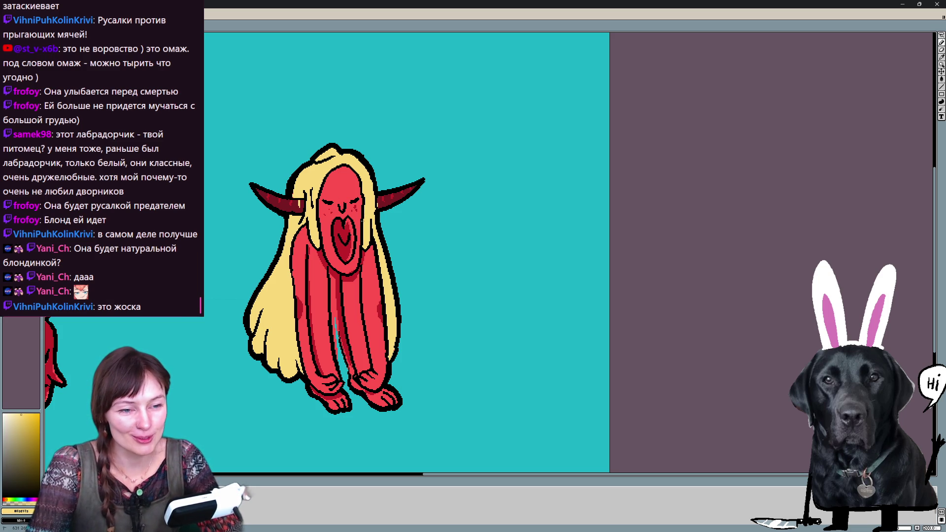
pyautogui.press('Right')
pyautogui.press('Right')
pyautogui.press('Right')
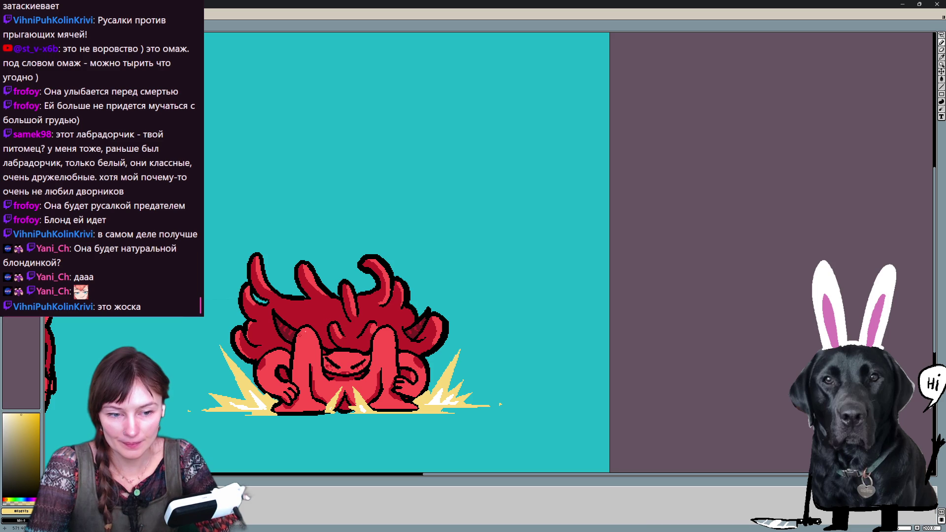
# - Close off the burst-pose hair with a yellow line and fill its eight red regions pale yellow
pyautogui.moveTo(256, 362)
pyautogui.mouseDown()
pyautogui.moveTo(274, 346)
pyautogui.moveTo(291, 349)
pyautogui.moveTo(276, 334)
pyautogui.moveTo(271, 304)
pyautogui.moveTo(321, 337)
pyautogui.moveTo(324, 352)
pyautogui.moveTo(368, 352)
pyautogui.moveTo(378, 330)
pyautogui.moveTo(399, 325)
pyautogui.moveTo(400, 347)
pyautogui.moveTo(429, 351)
pyautogui.mouseUp()
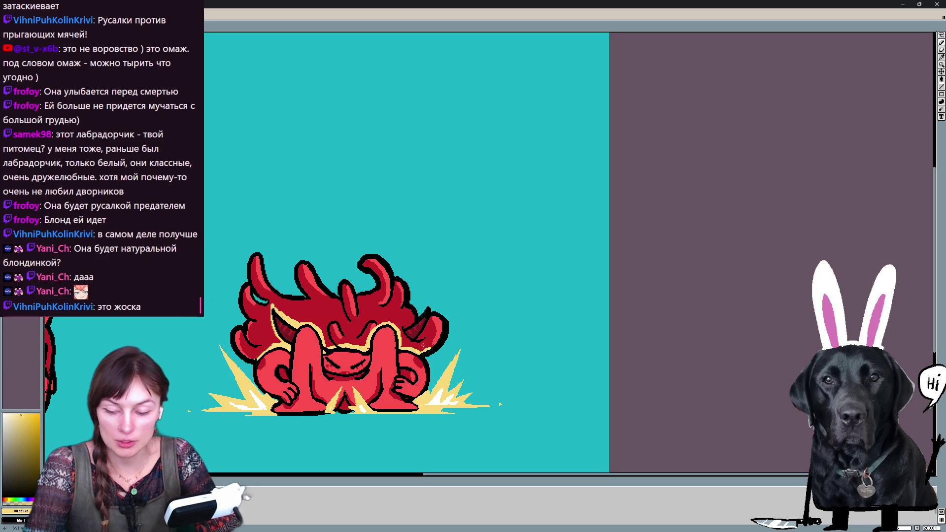
pyautogui.click(424, 321)
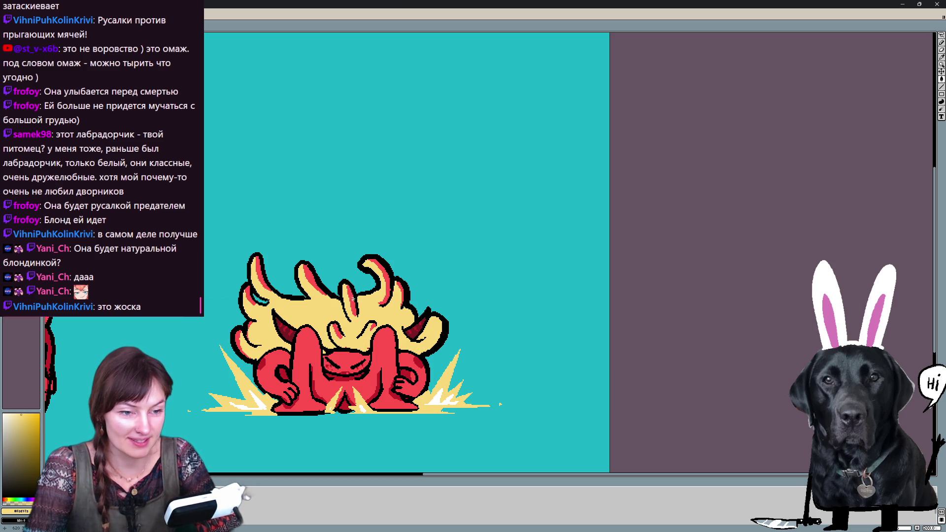
pyautogui.click(350, 301)
pyautogui.click(338, 330)
pyautogui.click(372, 327)
pyautogui.click(381, 282)
pyautogui.click(399, 293)
pyautogui.click(314, 279)
pyautogui.click(263, 273)
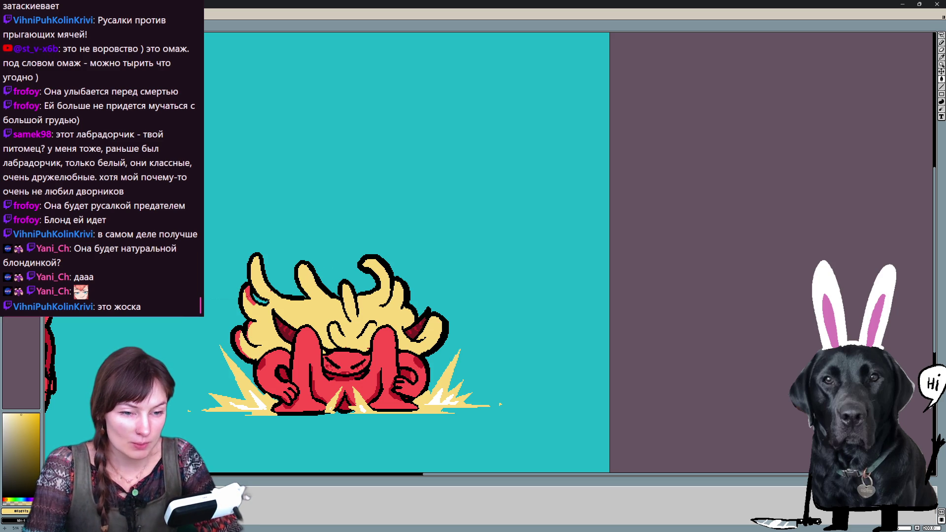
pyautogui.press('Right')
pyautogui.press('Left')
pyautogui.press('Left')
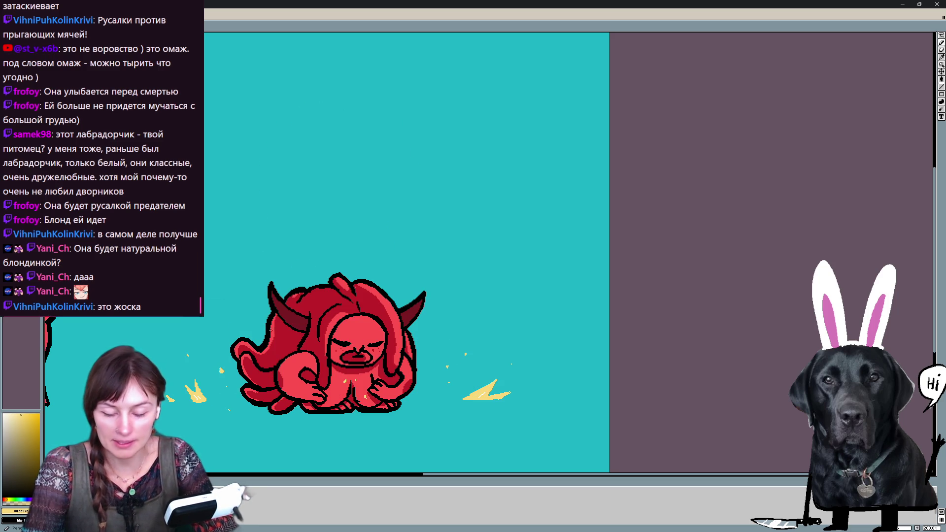
# - Draw yellow outline strokes along the curled figure's left side and right hair edge, undoing one
pyautogui.moveTo(269, 371)
pyautogui.mouseDown()
pyautogui.moveTo(276, 394)
pyautogui.moveTo(291, 400)
pyautogui.mouseUp()
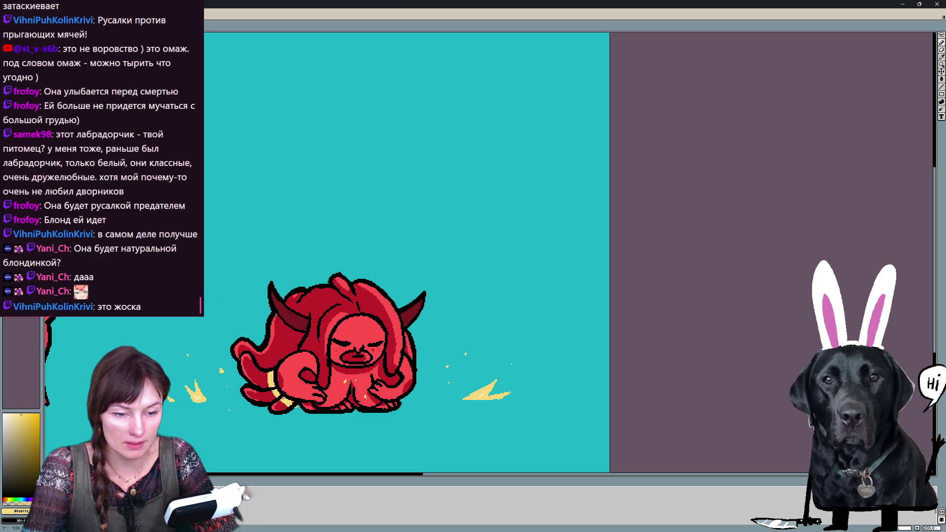
pyautogui.moveTo(274, 367)
pyautogui.mouseDown()
pyautogui.moveTo(298, 347)
pyautogui.moveTo(322, 359)
pyautogui.moveTo(321, 380)
pyautogui.mouseUp()
pyautogui.hotkey('ctrl', 'z')
pyautogui.hotkey('ctrl', 'z')
pyautogui.moveTo(325, 388)
pyautogui.mouseDown()
pyautogui.moveTo(329, 331)
pyautogui.moveTo(347, 313)
pyautogui.moveTo(367, 309)
pyautogui.moveTo(386, 331)
pyautogui.moveTo(391, 373)
pyautogui.moveTo(400, 332)
pyautogui.moveTo(409, 355)
pyautogui.mouseUp()
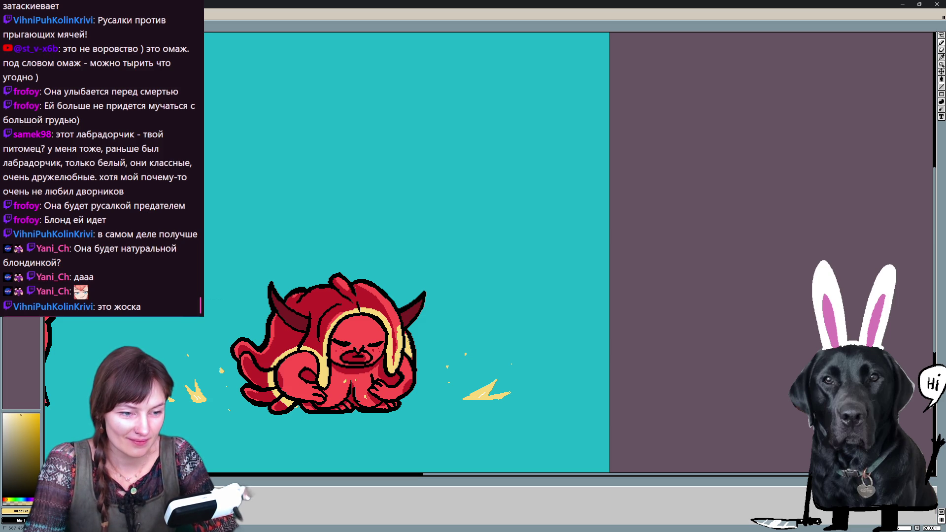
# - Fill the dark-red hair regions, streaks and small marks pale yellow
pyautogui.click(306, 306)
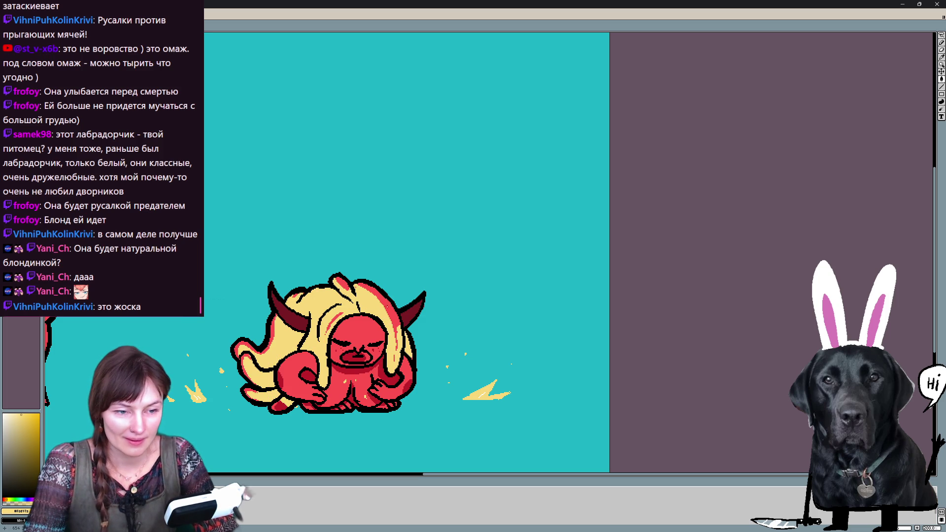
pyautogui.click(384, 320)
pyautogui.click(248, 339)
pyautogui.click(342, 283)
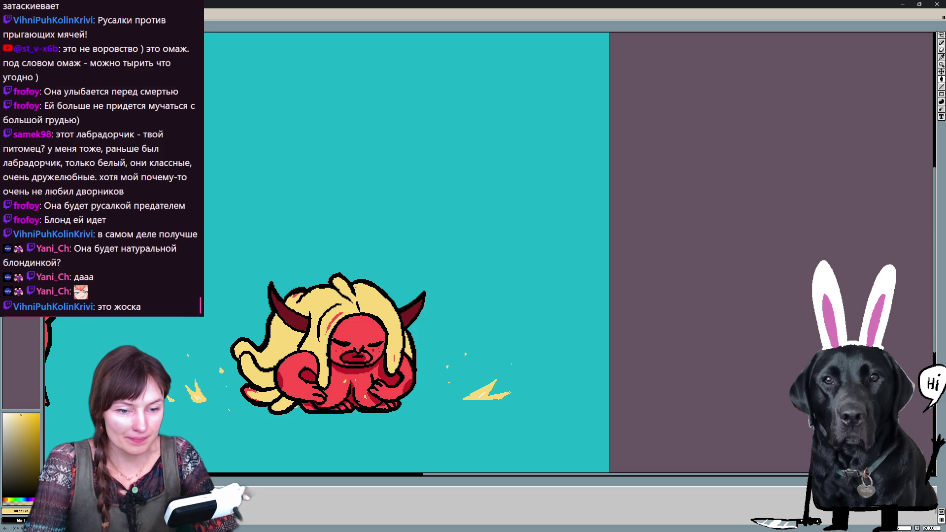
pyautogui.click(338, 314)
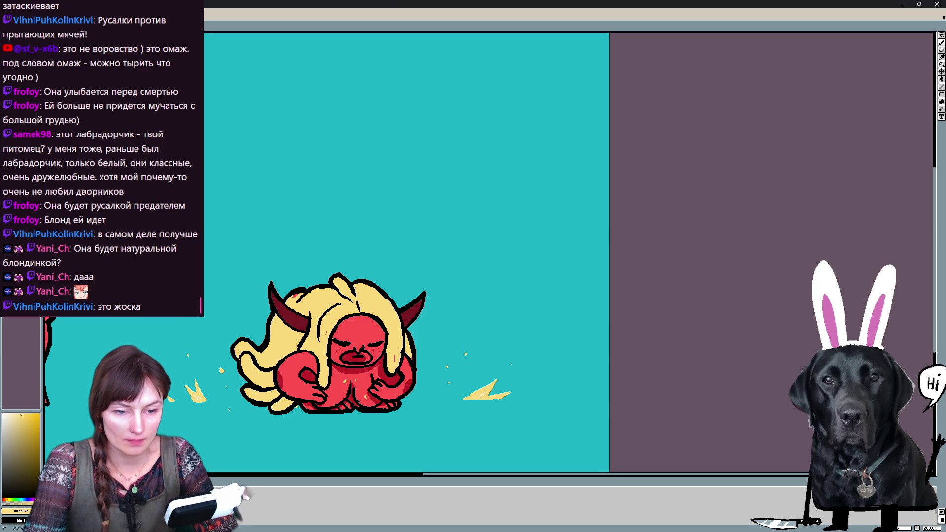
pyautogui.click(295, 295)
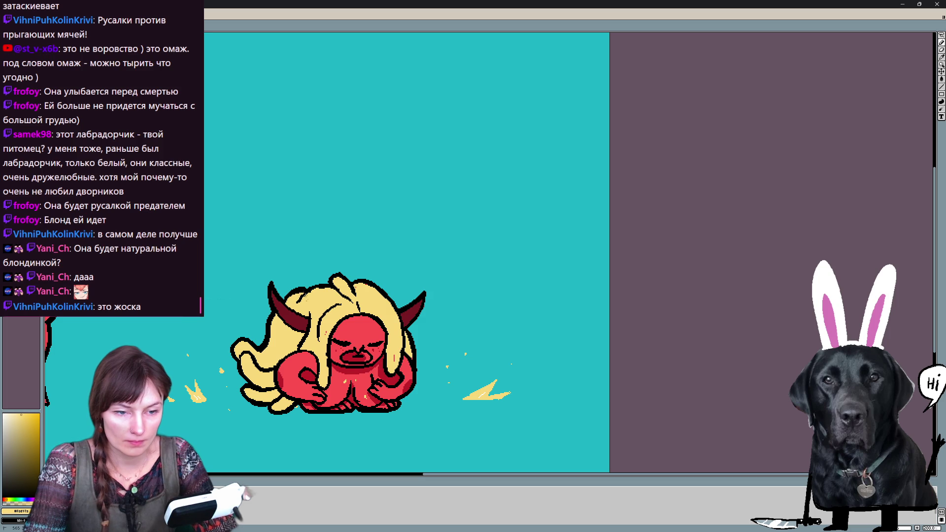
pyautogui.click(396, 355)
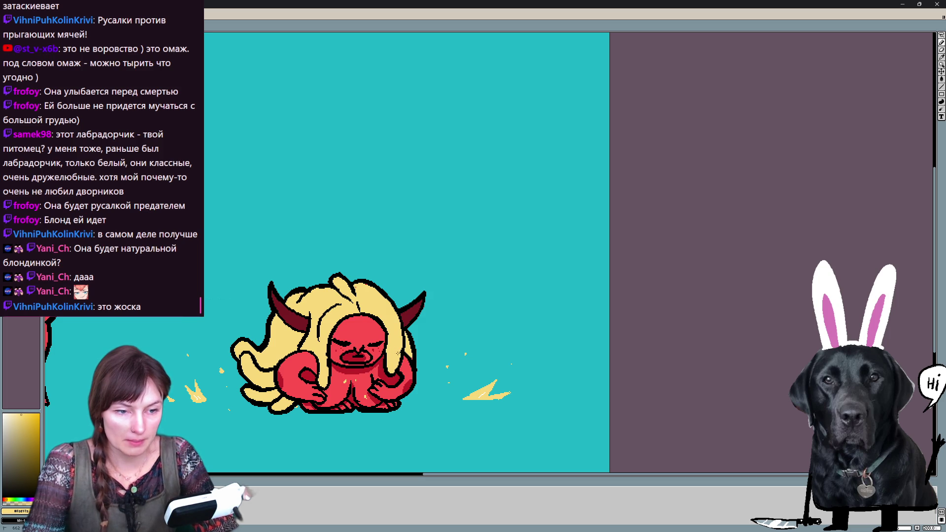
pyautogui.press('space')
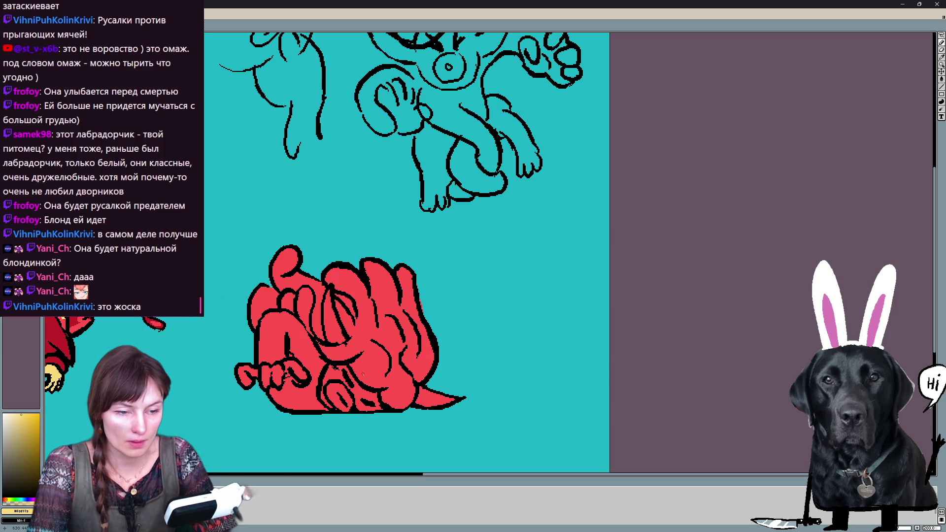
# - Fill a thin mark and paint pale-yellow lines along the curled figure's hair edges
pyautogui.click(355, 369)
pyautogui.moveTo(350, 362)
pyautogui.mouseDown()
pyautogui.moveTo(318, 340)
pyautogui.moveTo(350, 332)
pyautogui.mouseUp()
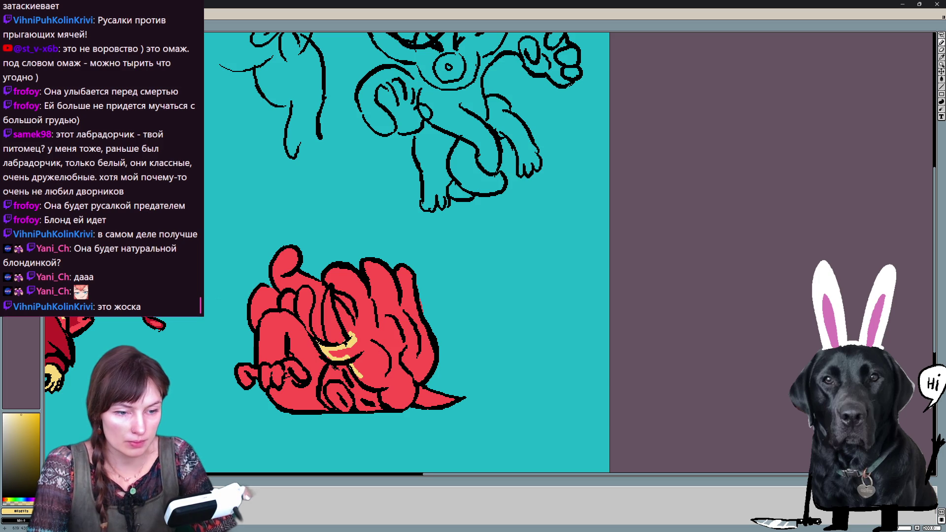
pyautogui.moveTo(357, 377)
pyautogui.mouseDown()
pyautogui.moveTo(381, 389)
pyautogui.moveTo(389, 406)
pyautogui.moveTo(416, 390)
pyautogui.mouseUp()
pyautogui.moveTo(432, 340); pyautogui.dragTo(416, 309)
pyautogui.moveTo(253, 329)
pyautogui.mouseDown()
pyautogui.moveTo(268, 308)
pyautogui.moveTo(301, 318)
pyautogui.moveTo(317, 340)
pyautogui.mouseUp()
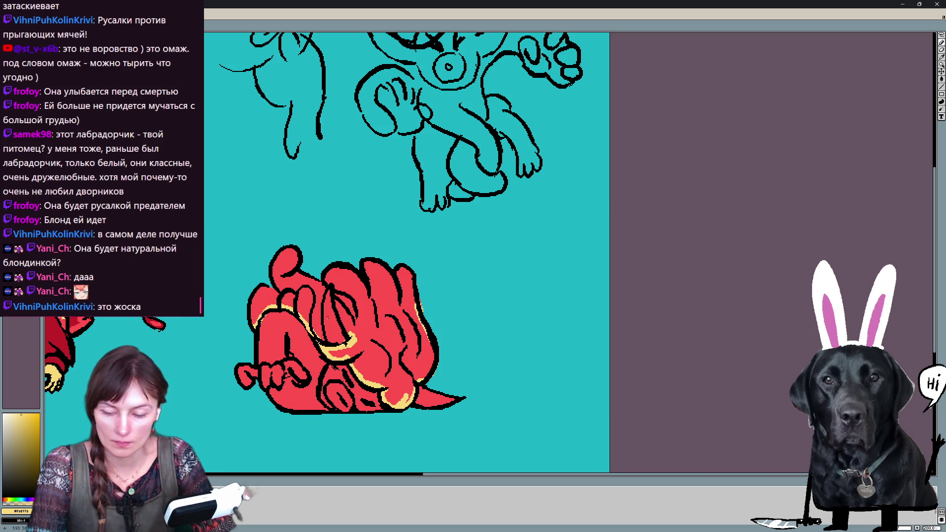
pyautogui.click(328, 319)
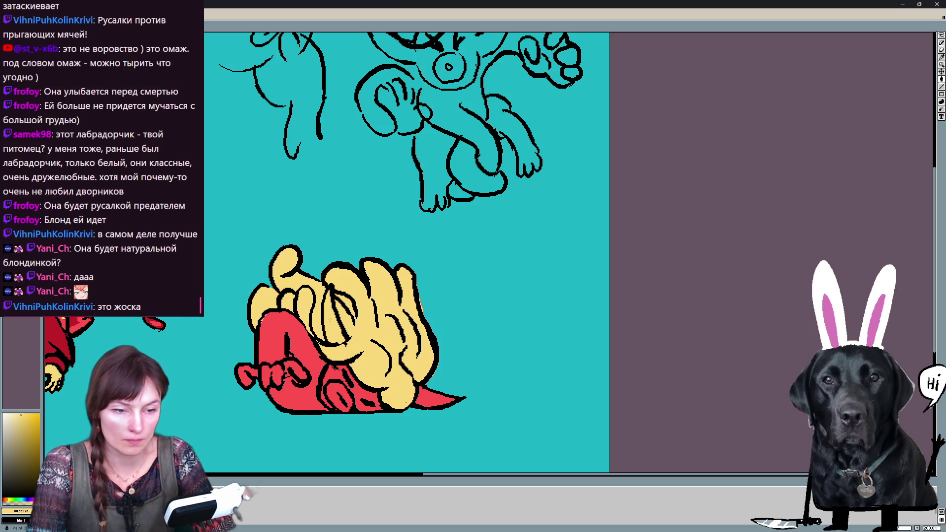
# - Shade the horn poking through the yellow hair in dark red
pyautogui.keyDown('alt'); pyautogui.click(267, 330); pyautogui.keyUp('alt')
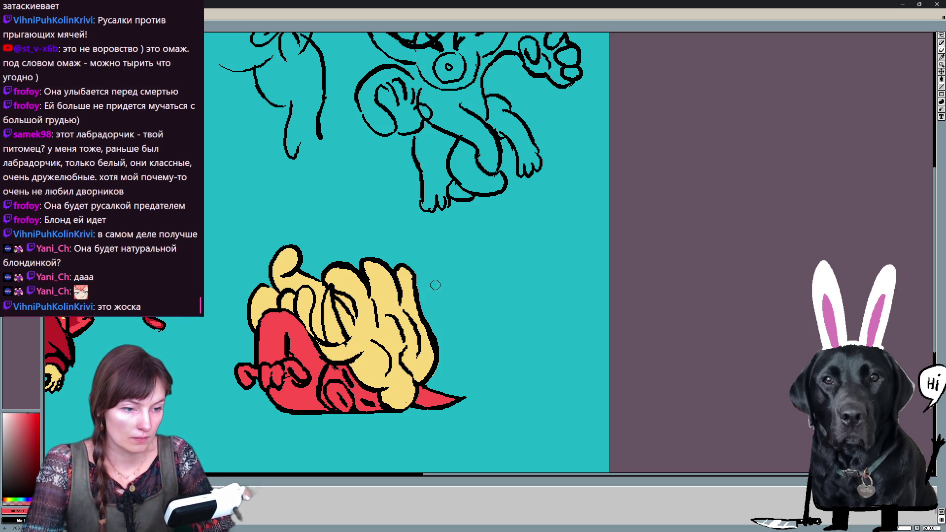
pyautogui.keyDown('alt'); pyautogui.click(343, 315); pyautogui.keyUp('alt')
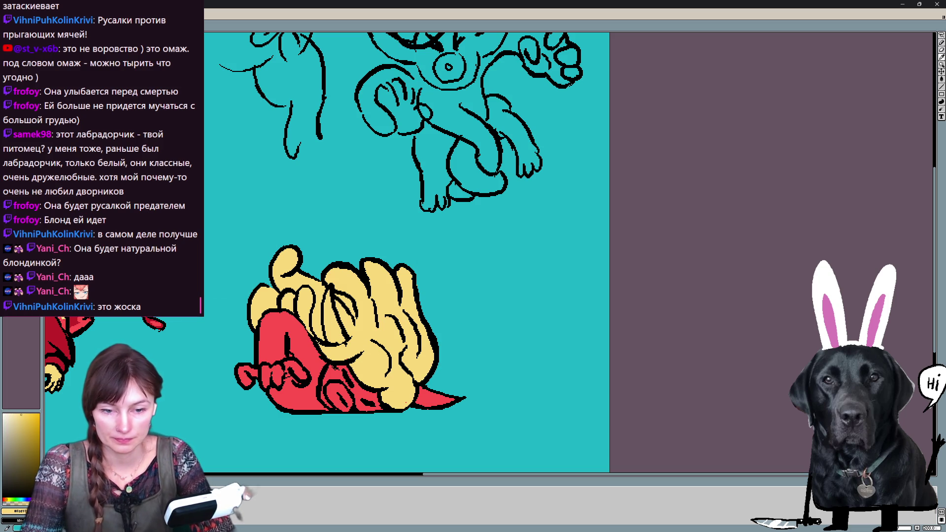
pyautogui.press('x')
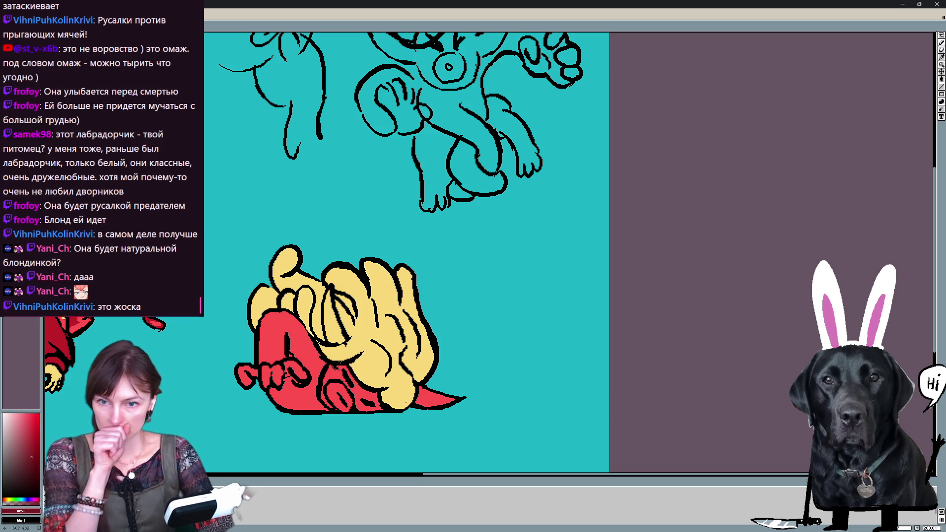
pyautogui.moveTo(328, 324)
pyautogui.mouseDown()
pyautogui.moveTo(326, 295)
pyautogui.moveTo(336, 340)
pyautogui.mouseUp()
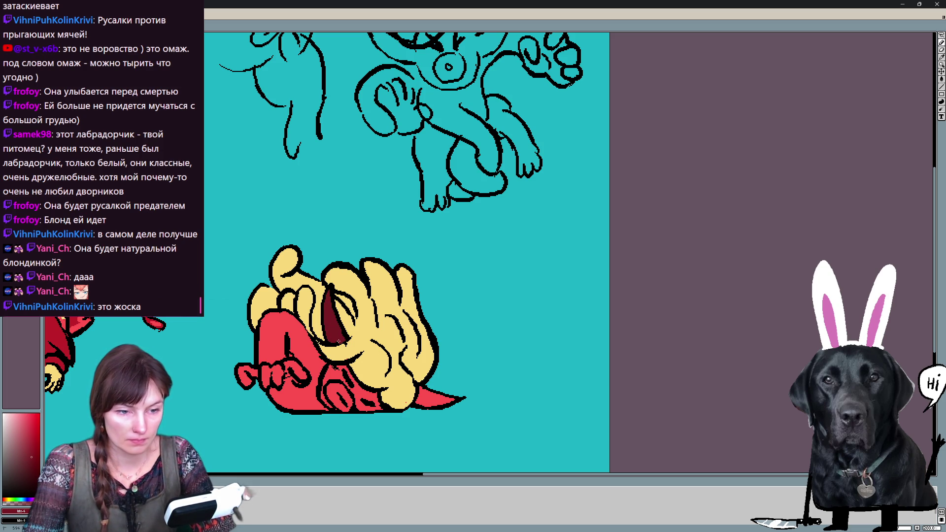
pyautogui.press('Right')
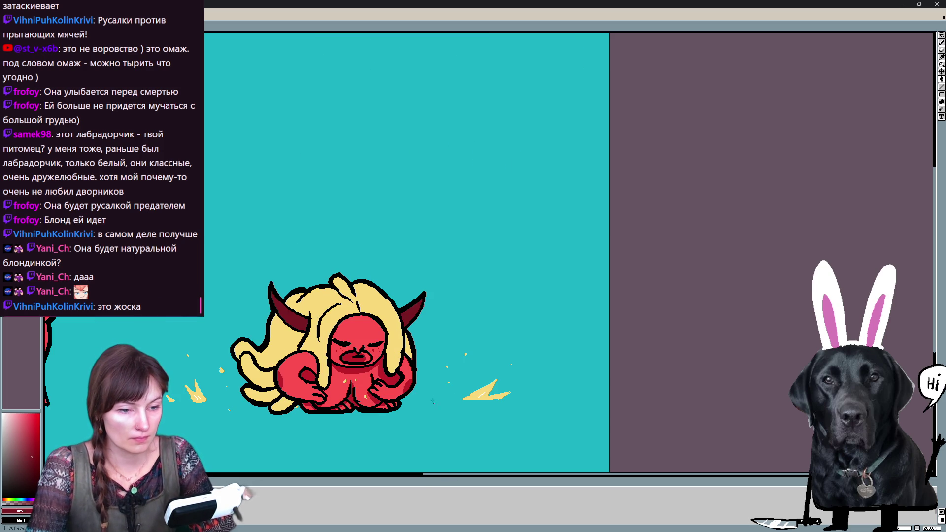
# - Pick dark red from the palette and add small dark red marks on the crouched figure's body
pyautogui.press('Right')
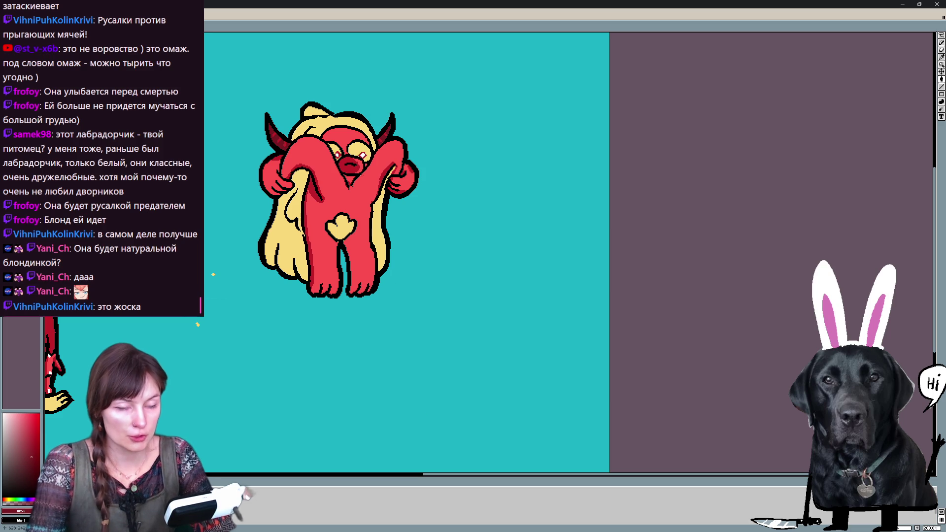
pyautogui.click(33, 435)
pyautogui.press('Left')
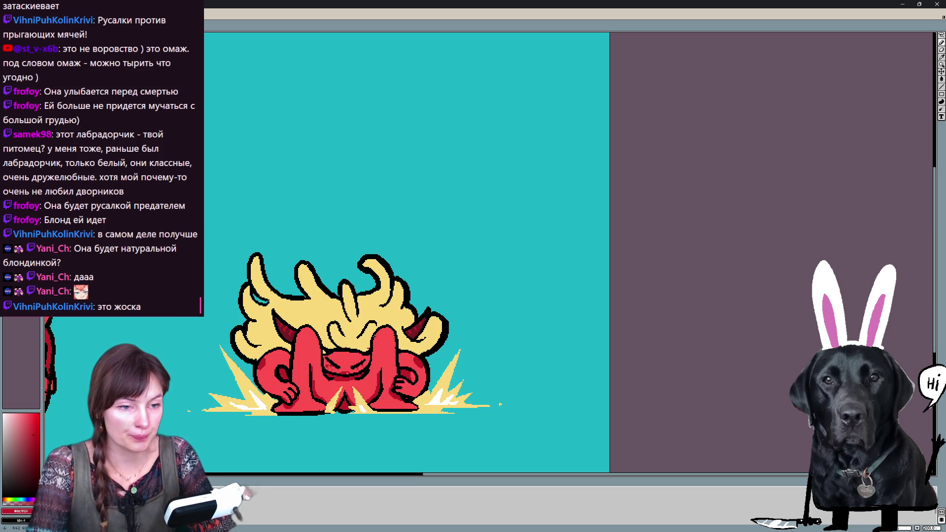
pyautogui.press('Left')
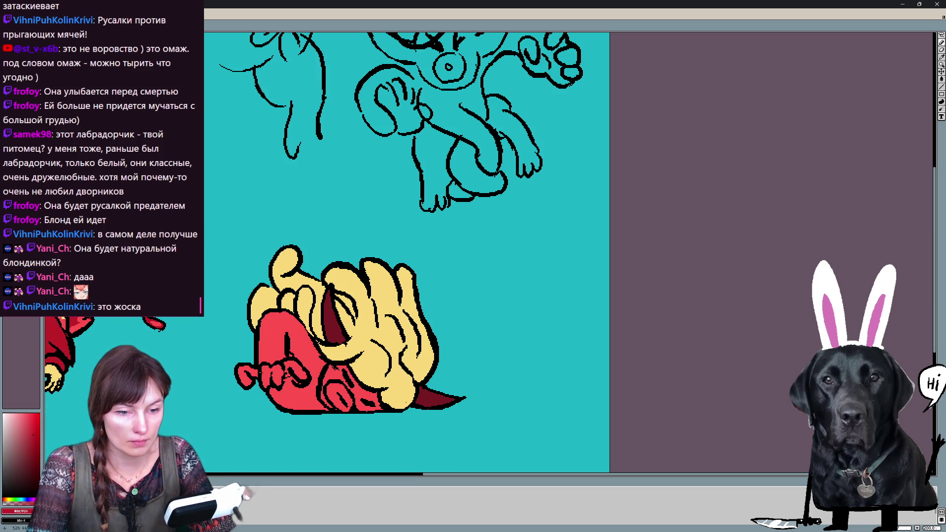
pyautogui.moveTo(244, 376)
pyautogui.mouseDown()
pyautogui.moveTo(250, 384)
pyautogui.moveTo(285, 369)
pyautogui.moveTo(294, 381)
pyautogui.mouseUp()
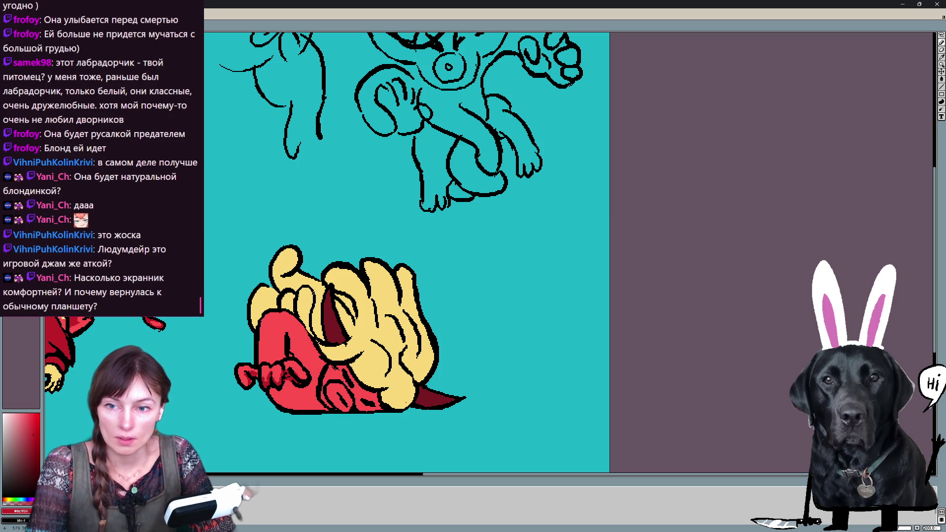
# - Shade along the horn in dark red, resampling the lighter and darker reds
pyautogui.moveTo(287, 331); pyautogui.dragTo(286, 353)
pyautogui.moveTo(290, 334); pyautogui.dragTo(318, 401)
pyautogui.moveTo(318, 367); pyautogui.dragTo(312, 389)
pyautogui.moveTo(311, 389)
pyautogui.mouseDown()
pyautogui.moveTo(325, 410)
pyautogui.moveTo(353, 405)
pyautogui.moveTo(330, 394)
pyautogui.moveTo(316, 410)
pyautogui.moveTo(284, 410)
pyautogui.moveTo(304, 410)
pyautogui.mouseUp()
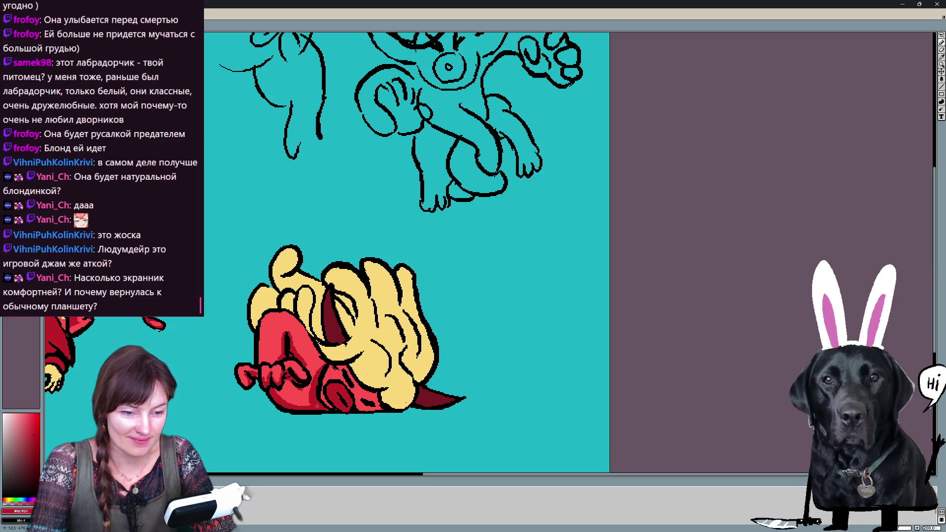
pyautogui.keyDown('alt'); pyautogui.click(312, 350); pyautogui.keyUp('alt')
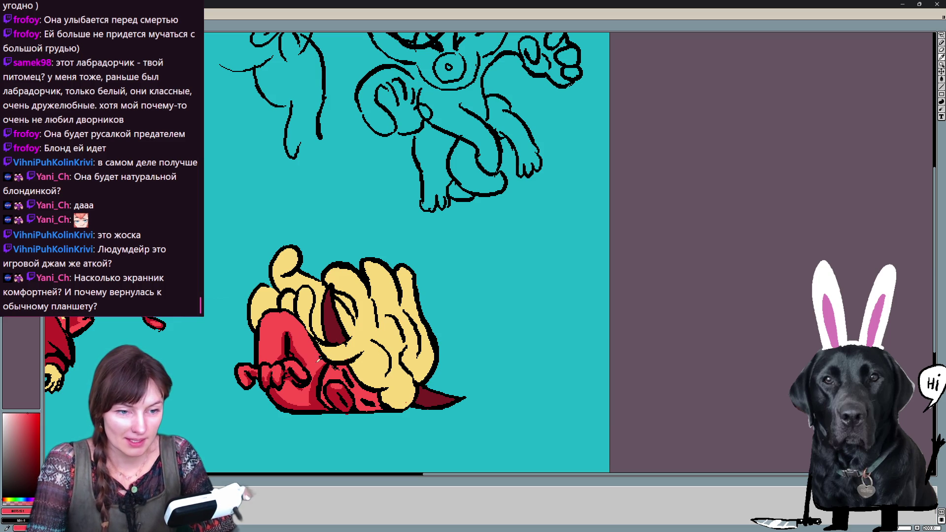
pyautogui.keyDown('alt'); pyautogui.click(338, 335); pyautogui.keyUp('alt')
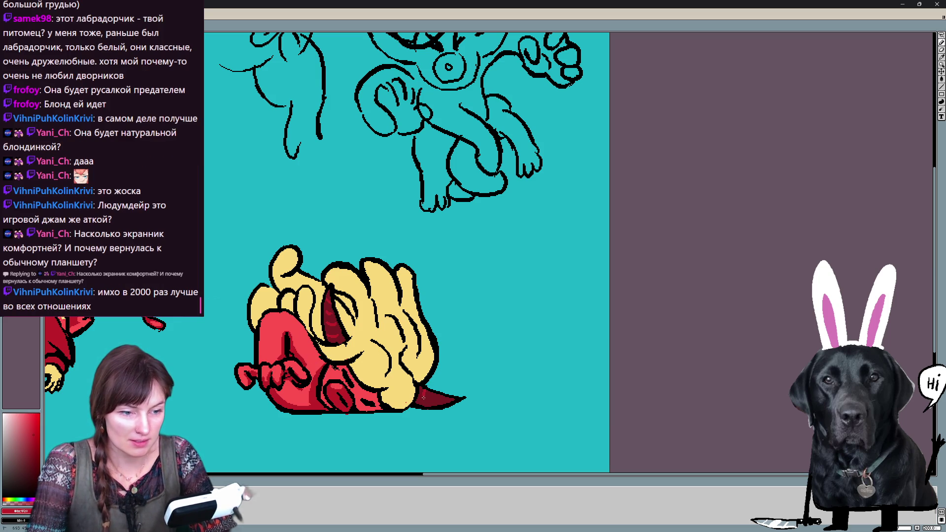
pyautogui.press('Right')
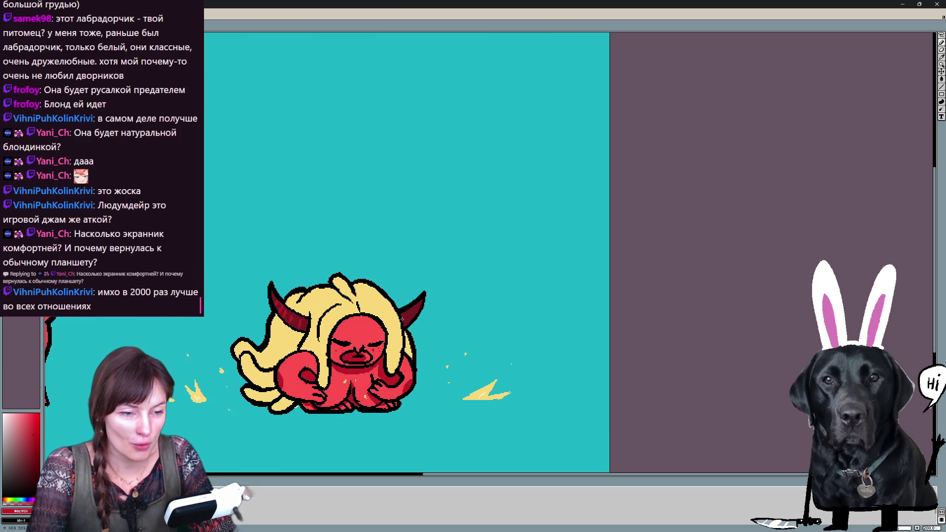
# - Paint dark red patches on the red hands frame's hands and small fingers, comparing neighbouring frames
pyautogui.press('Right')
pyautogui.press('Left')
pyautogui.press('Left')
pyautogui.press('Left')
pyautogui.press('Right')
pyautogui.press('Right')
pyautogui.press('Left')
pyautogui.moveTo(330, 386)
pyautogui.mouseDown()
pyautogui.moveTo(326, 396)
pyautogui.moveTo(336, 394)
pyautogui.moveTo(330, 386)
pyautogui.moveTo(334, 399)
pyautogui.moveTo(356, 405)
pyautogui.moveTo(327, 404)
pyautogui.mouseUp()
# - Shade the raised finger in dark red after checking the adjacent frames
pyautogui.press('Right')
pyautogui.press('Left')
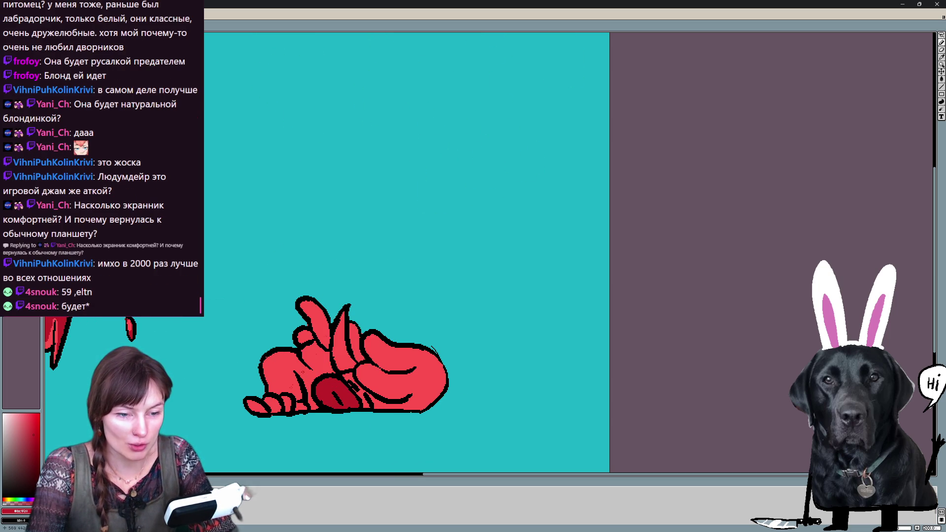
pyautogui.moveTo(258, 413)
pyautogui.mouseDown()
pyautogui.moveTo(301, 405)
pyautogui.moveTo(297, 379)
pyautogui.moveTo(313, 403)
pyautogui.mouseUp()
pyautogui.press('Right')
pyautogui.press('Left')
pyautogui.press('Right')
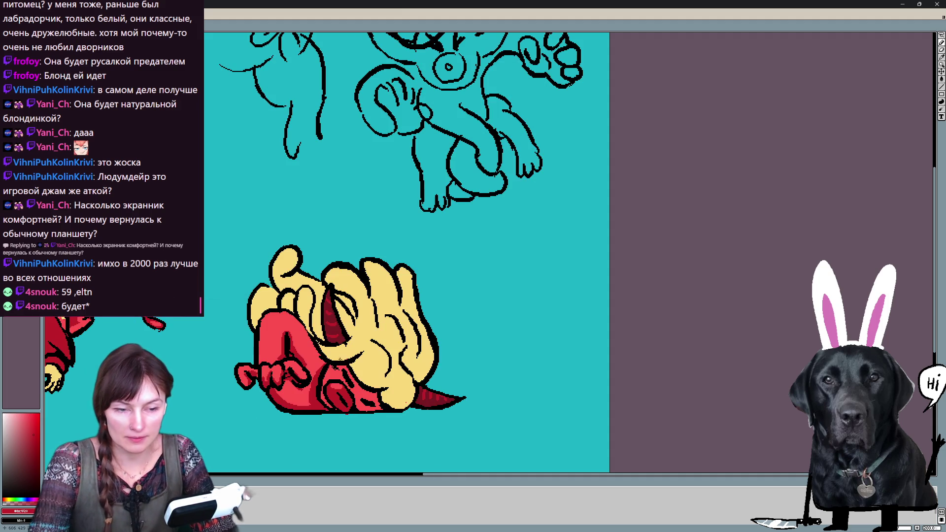
pyautogui.press('Left')
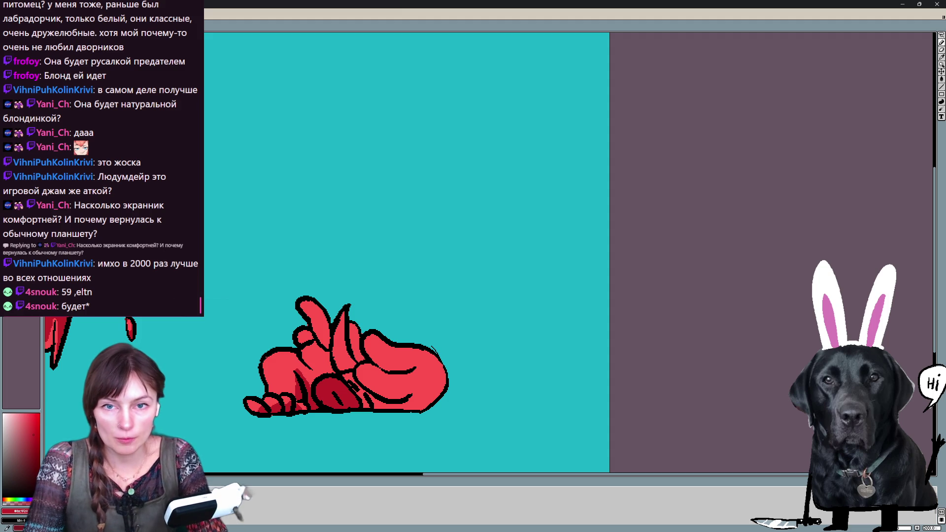
pyautogui.moveTo(344, 311)
pyautogui.mouseDown()
pyautogui.moveTo(339, 362)
pyautogui.moveTo(348, 367)
pyautogui.mouseUp()
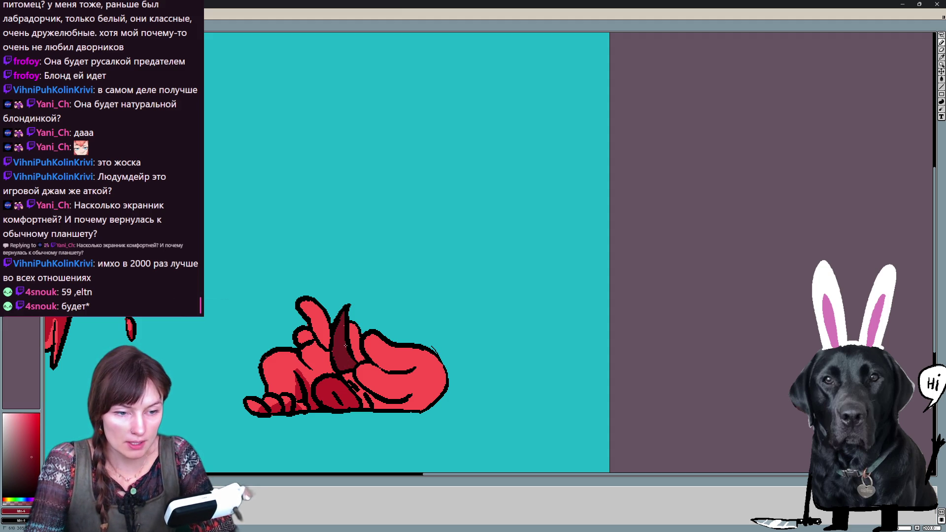
# - On the flatter hand frame, paint dark red shading strokes on the hand
pyautogui.press('Left')
pyautogui.press('Right')
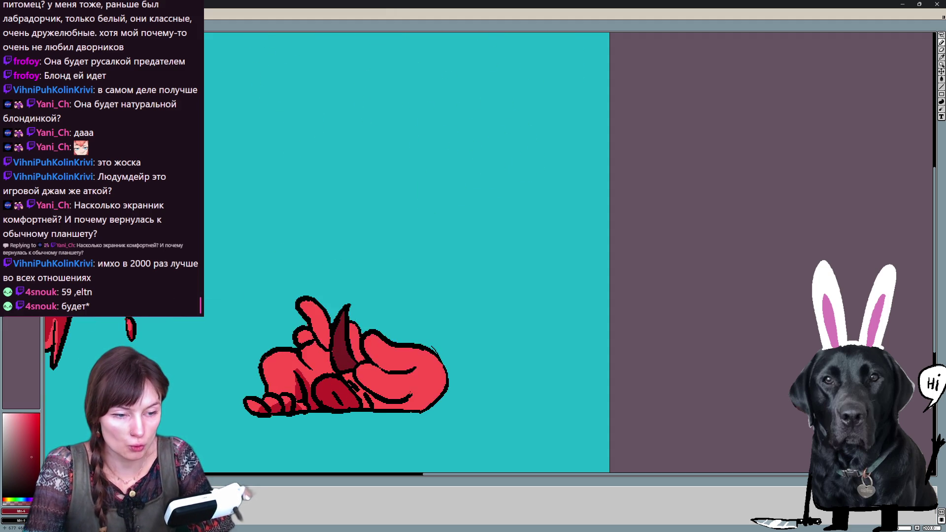
pyautogui.press('Left')
pyautogui.moveTo(365, 365)
pyautogui.mouseDown()
pyautogui.moveTo(362, 374)
pyautogui.moveTo(363, 364)
pyautogui.mouseUp()
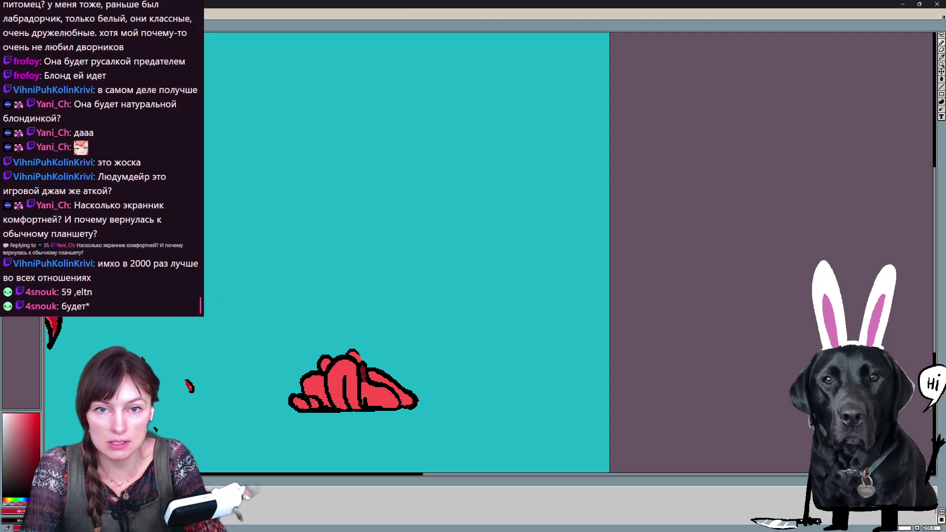
pyautogui.moveTo(345, 367)
pyautogui.mouseDown()
pyautogui.moveTo(346, 400)
pyautogui.moveTo(333, 399)
pyautogui.moveTo(329, 382)
pyautogui.moveTo(355, 408)
pyautogui.mouseUp()
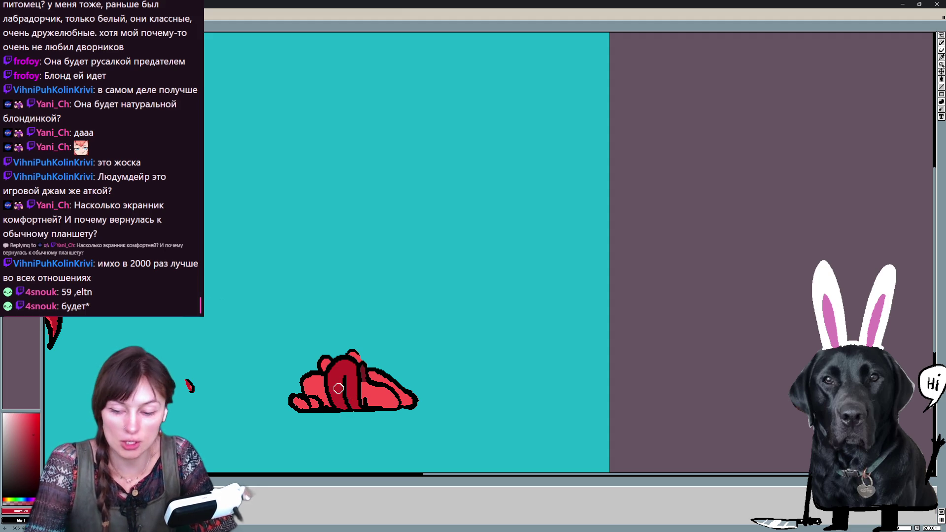
# - Shade the flattened hand's lower left dark red, add light red highlights, and highlight the clawed frame's knuckle
pyautogui.moveTo(306, 411); pyautogui.dragTo(363, 404)
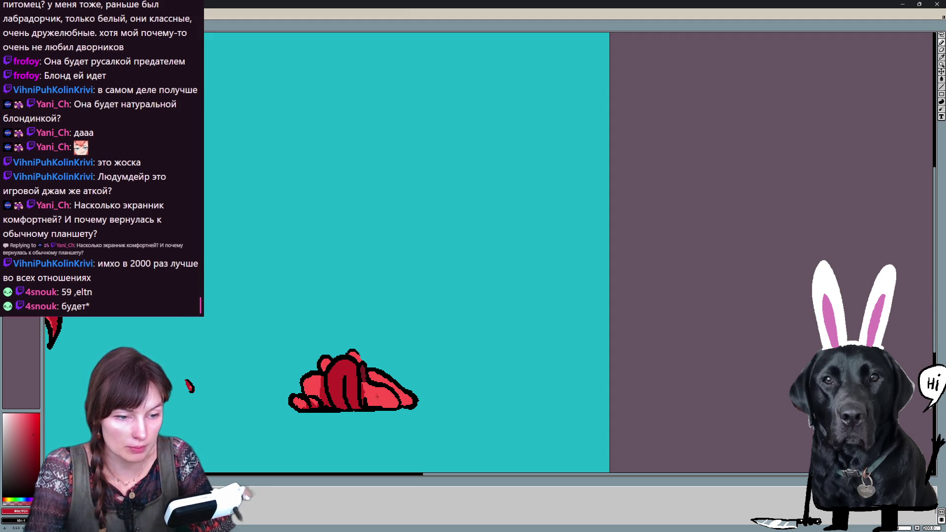
pyautogui.keyDown('alt'); pyautogui.click(377, 394); pyautogui.keyUp('alt')
pyautogui.moveTo(345, 365); pyautogui.dragTo(346, 365)
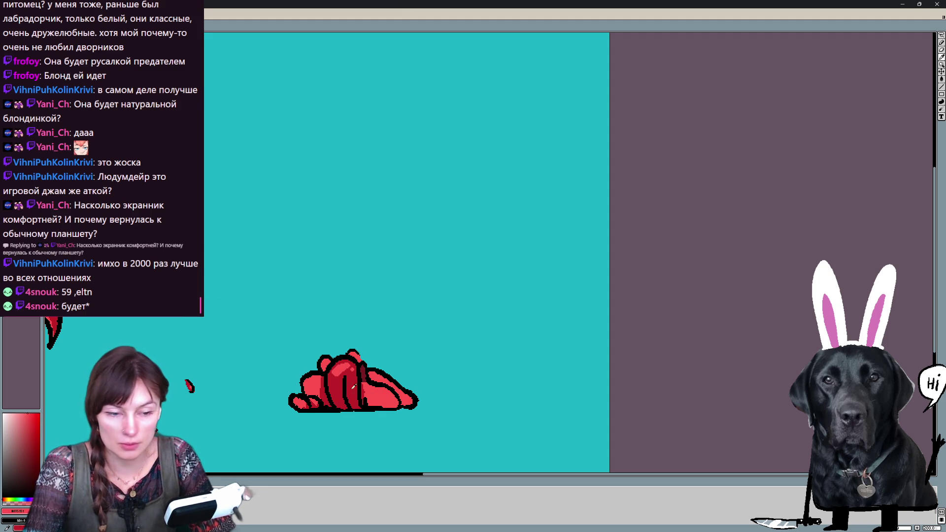
pyautogui.press('Right')
pyautogui.moveTo(321, 391); pyautogui.dragTo(330, 385)
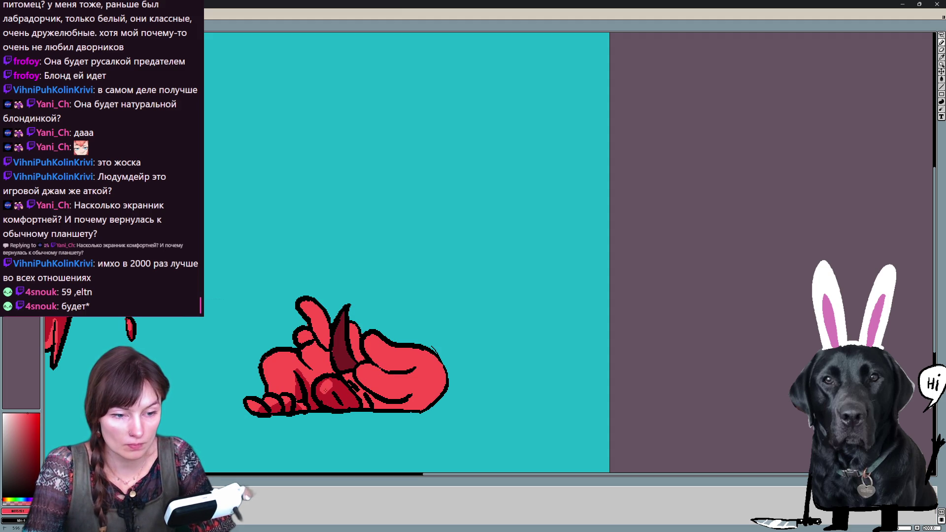
# - Paint the finger and the right hand area beside the horn yellow
pyautogui.press('4')
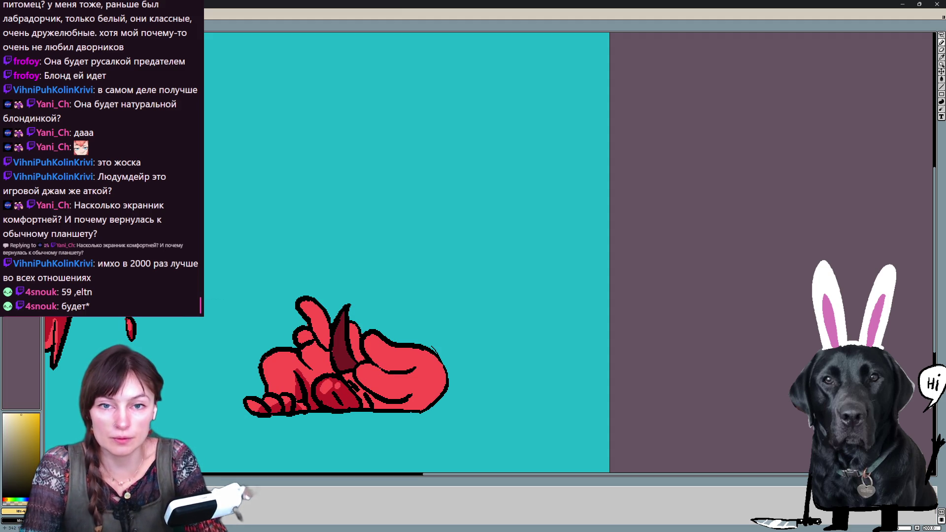
pyautogui.moveTo(302, 351)
pyautogui.mouseDown()
pyautogui.moveTo(318, 370)
pyautogui.moveTo(335, 372)
pyautogui.moveTo(325, 315)
pyautogui.moveTo(303, 300)
pyautogui.moveTo(307, 347)
pyautogui.mouseUp()
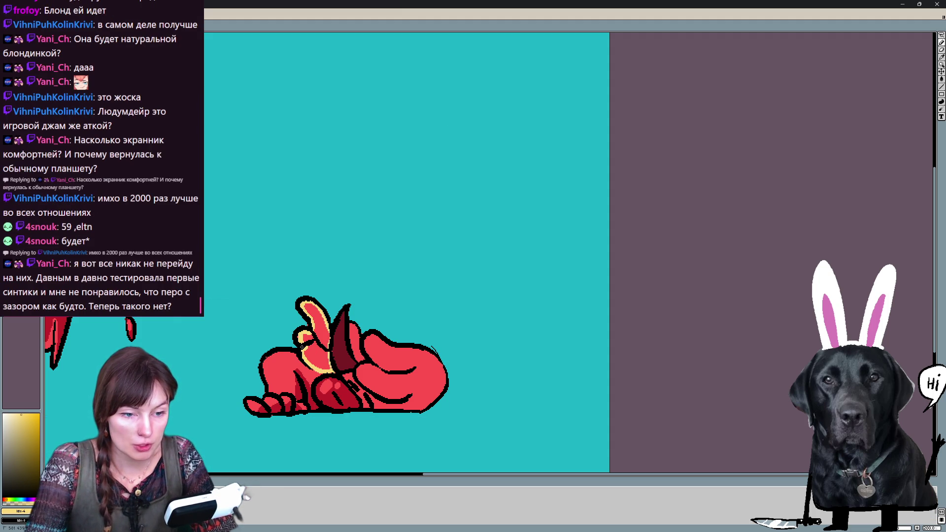
pyautogui.click(318, 350)
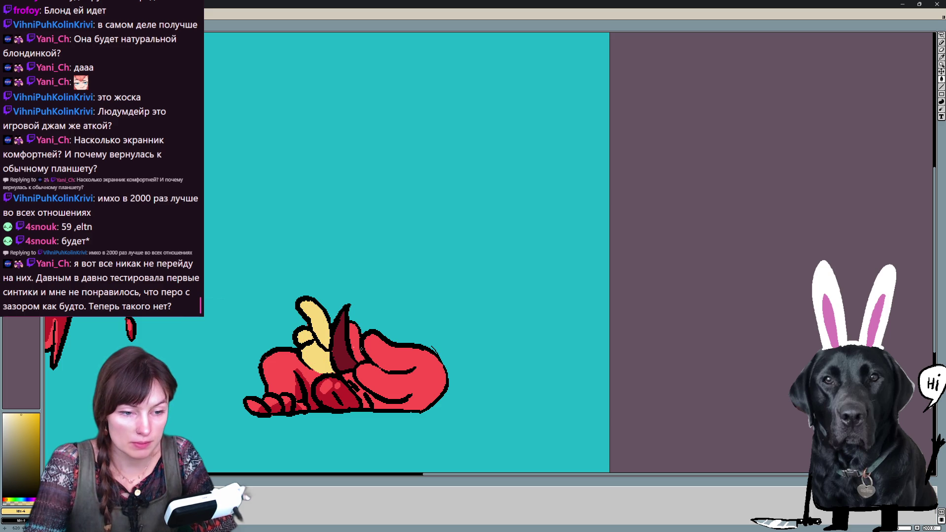
pyautogui.moveTo(351, 325)
pyautogui.mouseDown()
pyautogui.moveTo(370, 386)
pyautogui.moveTo(397, 401)
pyautogui.moveTo(419, 411)
pyautogui.moveTo(446, 377)
pyautogui.mouseUp()
pyautogui.click(434, 378)
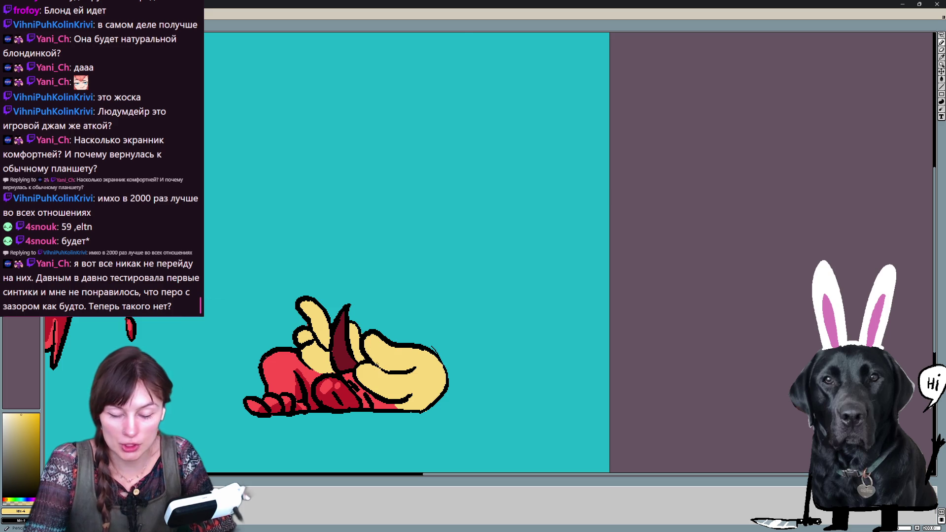
# - Paint yellow hair onto the red blob frame and play the animation to check it
pyautogui.press('Right')
pyautogui.press('Right')
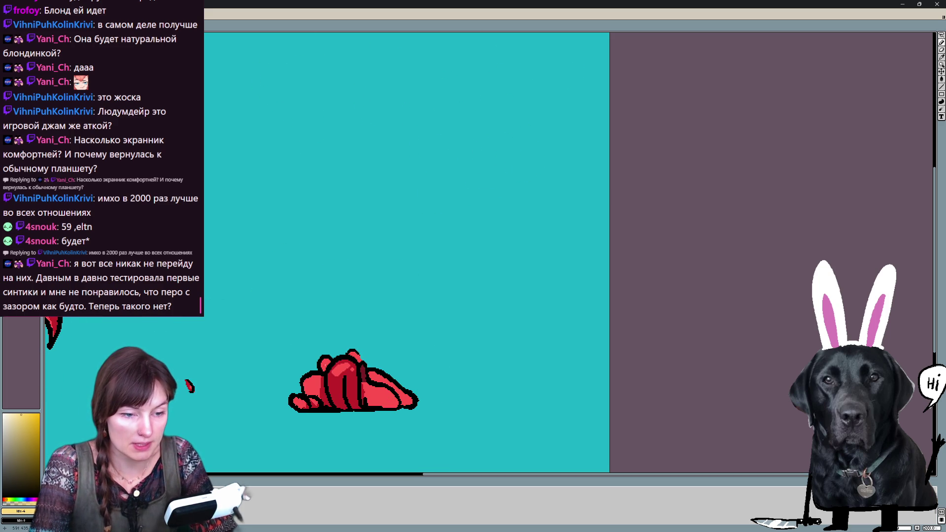
pyautogui.moveTo(351, 353)
pyautogui.mouseDown()
pyautogui.moveTo(389, 387)
pyautogui.moveTo(376, 384)
pyautogui.moveTo(387, 404)
pyautogui.moveTo(396, 389)
pyautogui.moveTo(388, 397)
pyautogui.moveTo(374, 389)
pyautogui.moveTo(370, 401)
pyautogui.moveTo(410, 402)
pyautogui.mouseUp()
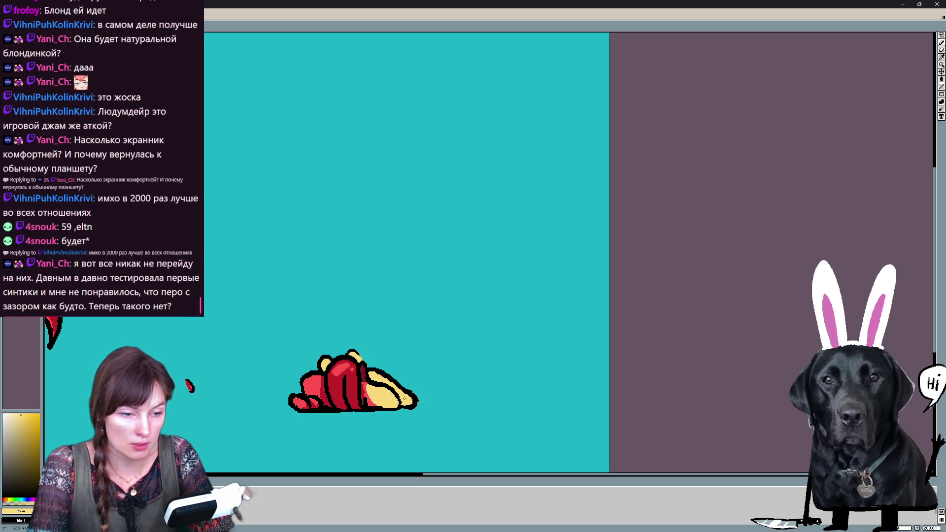
pyautogui.press('Return')
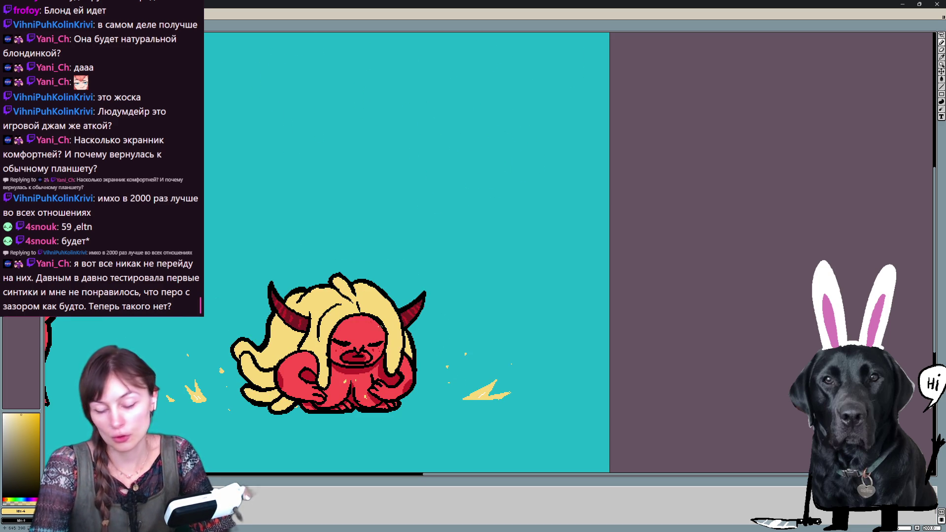
# - Shade the yellow hand and fingertip with pink #ff5151 and paint the horn dark red #bc1f28
pyautogui.click(346, 368)
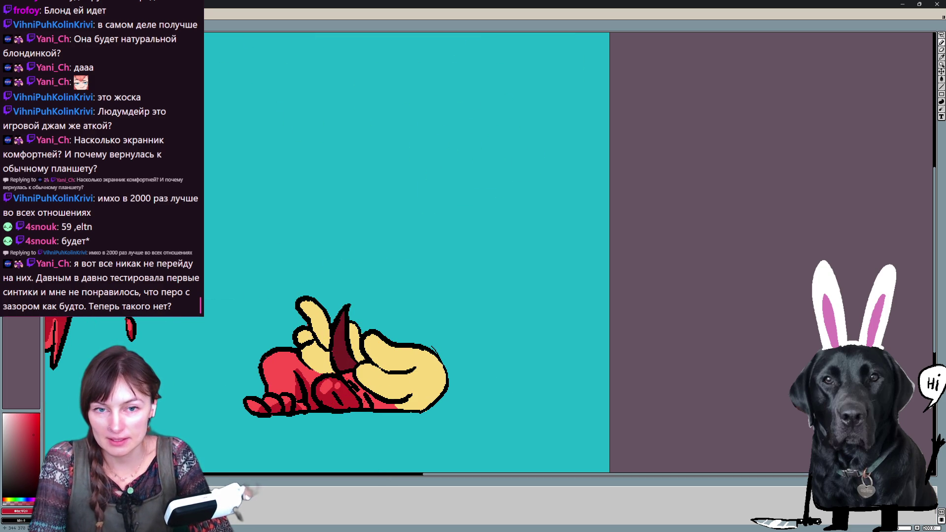
pyautogui.click(27, 413)
pyautogui.moveTo(299, 303)
pyautogui.mouseDown()
pyautogui.moveTo(323, 345)
pyautogui.moveTo(301, 341)
pyautogui.mouseUp()
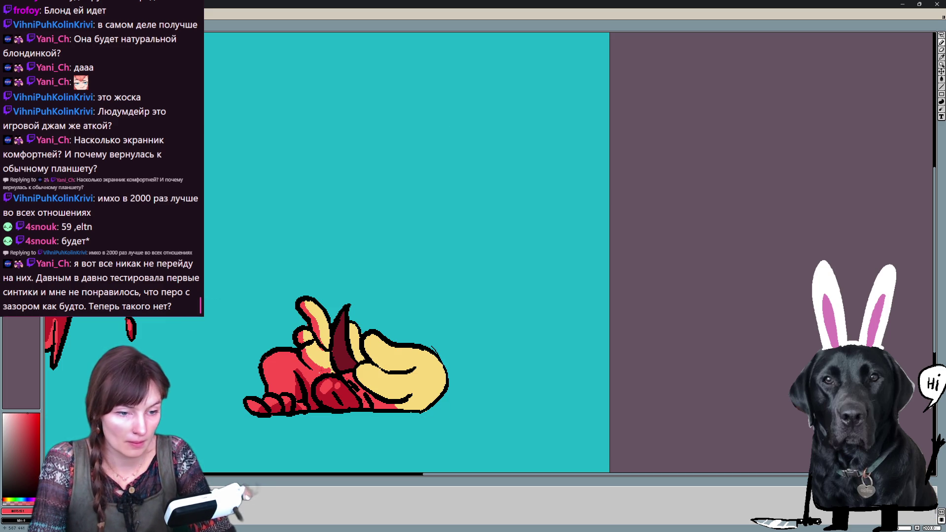
pyautogui.moveTo(358, 371)
pyautogui.mouseDown()
pyautogui.moveTo(393, 398)
pyautogui.moveTo(412, 397)
pyautogui.moveTo(404, 409)
pyautogui.mouseUp()
pyautogui.moveTo(369, 335)
pyautogui.mouseDown()
pyautogui.moveTo(373, 359)
pyautogui.moveTo(394, 370)
pyautogui.mouseUp()
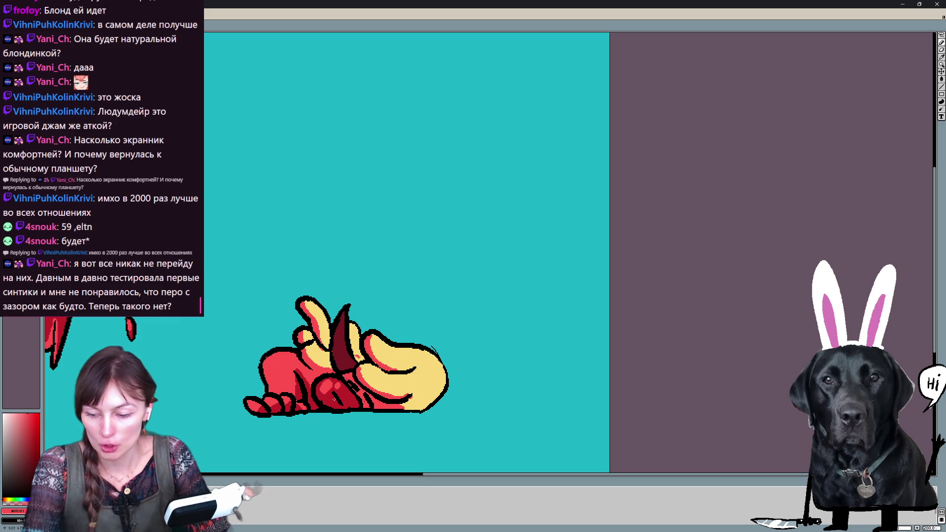
pyautogui.keyDown('alt'); pyautogui.click(345, 400); pyautogui.keyUp('alt')
pyautogui.moveTo(343, 365); pyautogui.dragTo(342, 349)
pyautogui.press('alt')
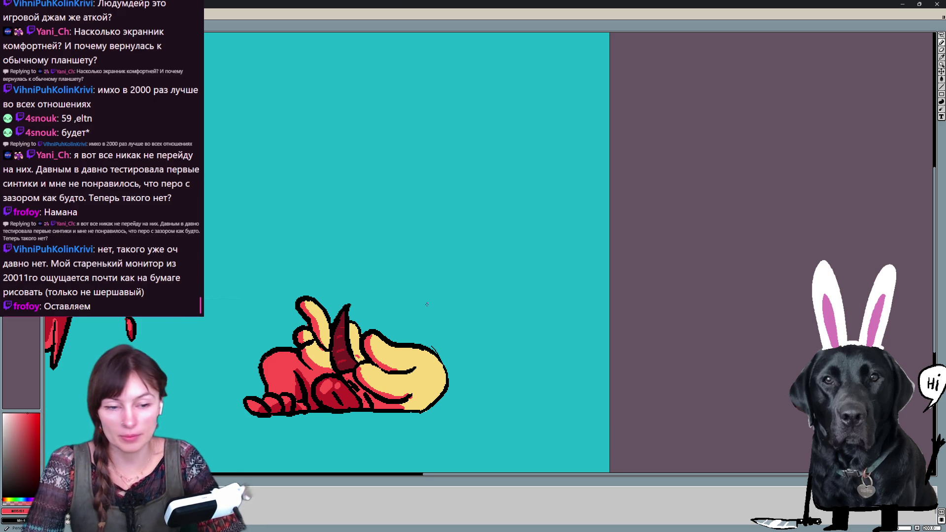
pyautogui.moveTo(387, 266); pyautogui.dragTo(407, 211)
# - Undo the last stroke and shade the crouching frame's hair edges dark red
pyautogui.hotkey('ctrl', 'z')
pyautogui.press('Right')
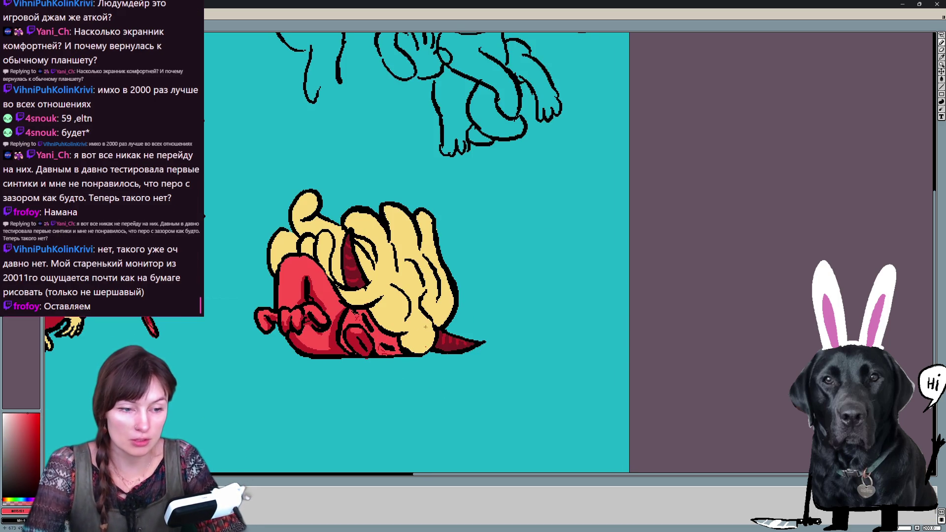
pyautogui.moveTo(323, 234)
pyautogui.mouseDown()
pyautogui.moveTo(317, 265)
pyautogui.moveTo(304, 253)
pyautogui.moveTo(273, 273)
pyautogui.mouseUp()
pyautogui.moveTo(275, 240); pyautogui.dragTo(273, 264)
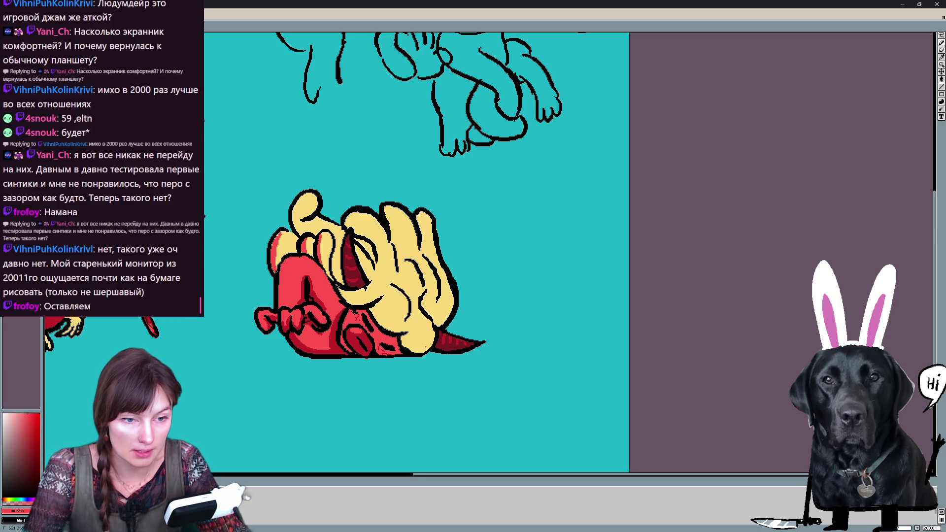
pyautogui.moveTo(299, 197); pyautogui.dragTo(298, 236)
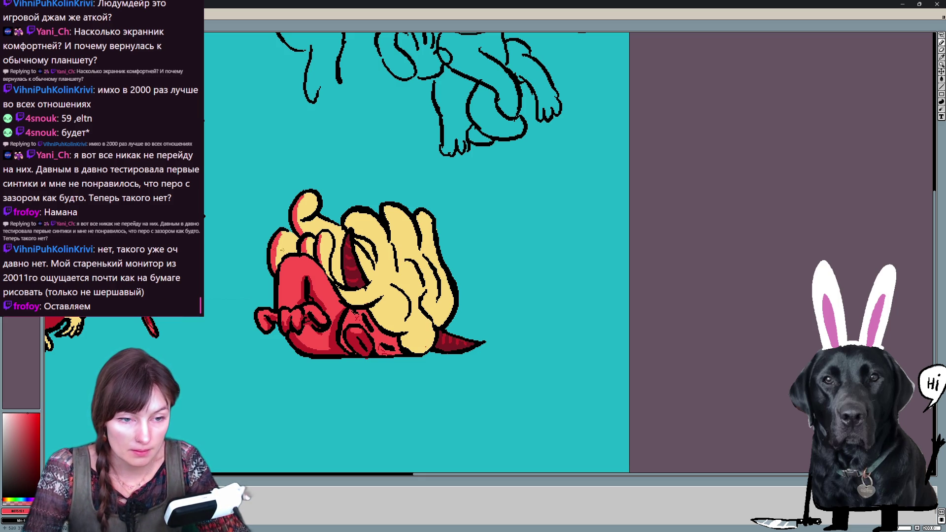
pyautogui.moveTo(345, 304)
pyautogui.mouseDown()
pyautogui.moveTo(381, 294)
pyautogui.moveTo(382, 321)
pyautogui.moveTo(405, 333)
pyautogui.moveTo(401, 350)
pyautogui.mouseUp()
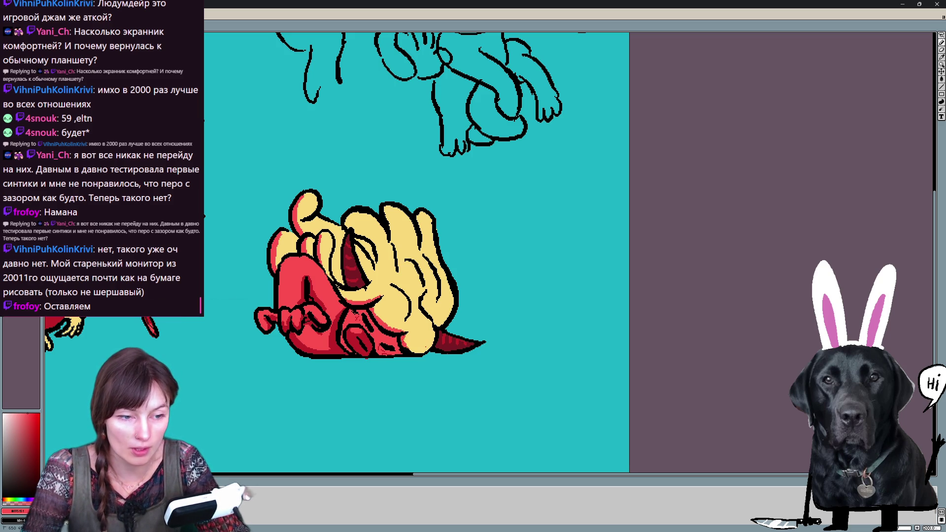
pyautogui.moveTo(426, 296)
pyautogui.mouseDown()
pyautogui.moveTo(422, 319)
pyautogui.moveTo(406, 314)
pyautogui.mouseUp()
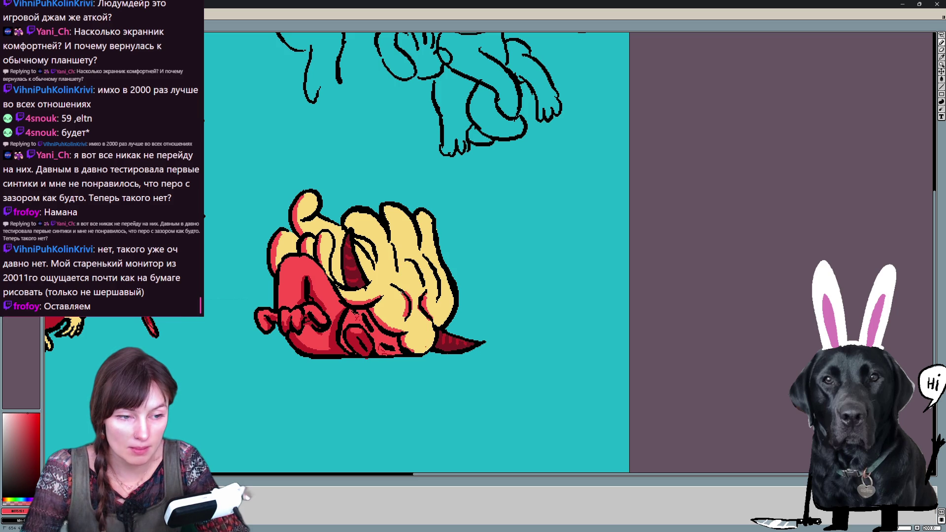
pyautogui.moveTo(422, 260); pyautogui.dragTo(419, 282)
pyautogui.moveTo(398, 242)
pyautogui.mouseDown()
pyautogui.moveTo(393, 262)
pyautogui.moveTo(368, 248)
pyautogui.moveTo(375, 260)
pyautogui.mouseUp()
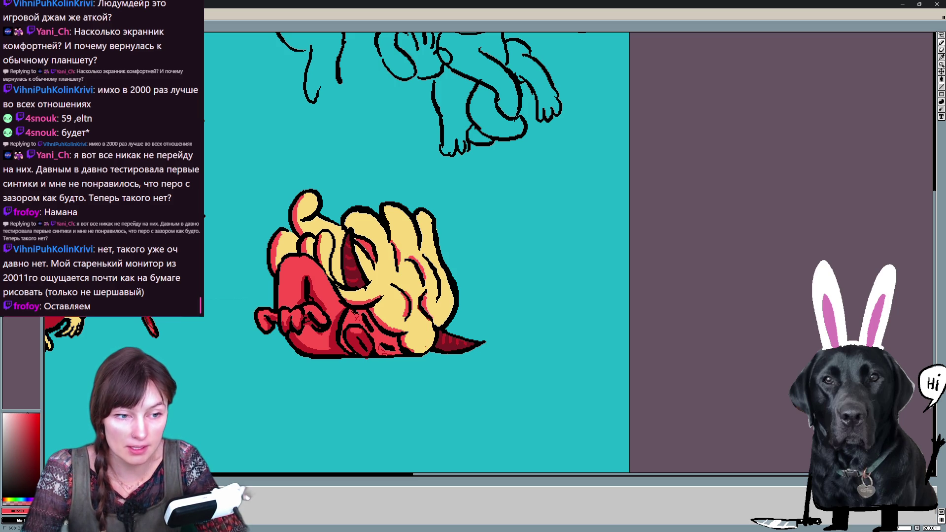
# - Shade the middle of the hair, the yellow finger and the hand's lower edge dark red
pyautogui.moveTo(353, 230)
pyautogui.mouseDown()
pyautogui.moveTo(378, 260)
pyautogui.moveTo(344, 218)
pyautogui.mouseUp()
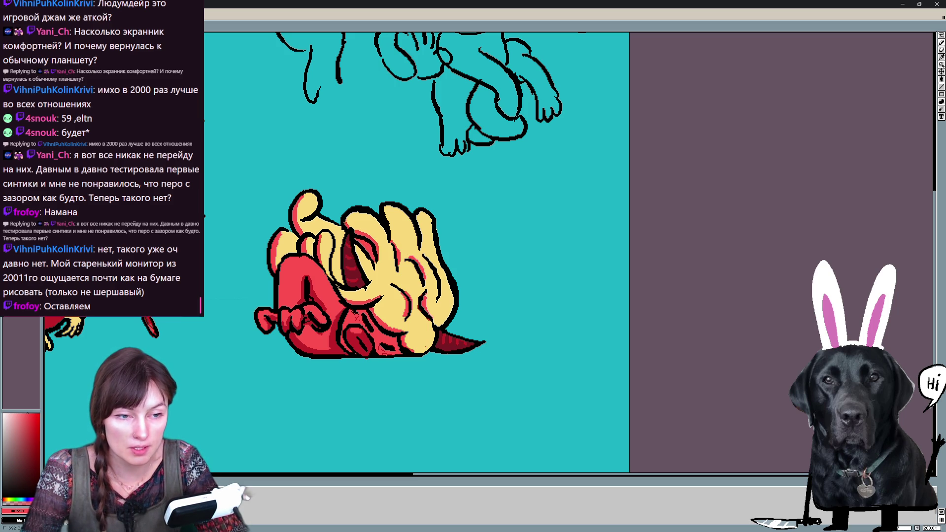
pyautogui.moveTo(342, 259); pyautogui.dragTo(344, 284)
pyautogui.moveTo(437, 289); pyautogui.dragTo(437, 299)
pyautogui.moveTo(417, 228)
pyautogui.mouseDown()
pyautogui.moveTo(415, 252)
pyautogui.moveTo(438, 264)
pyautogui.moveTo(434, 246)
pyautogui.mouseUp()
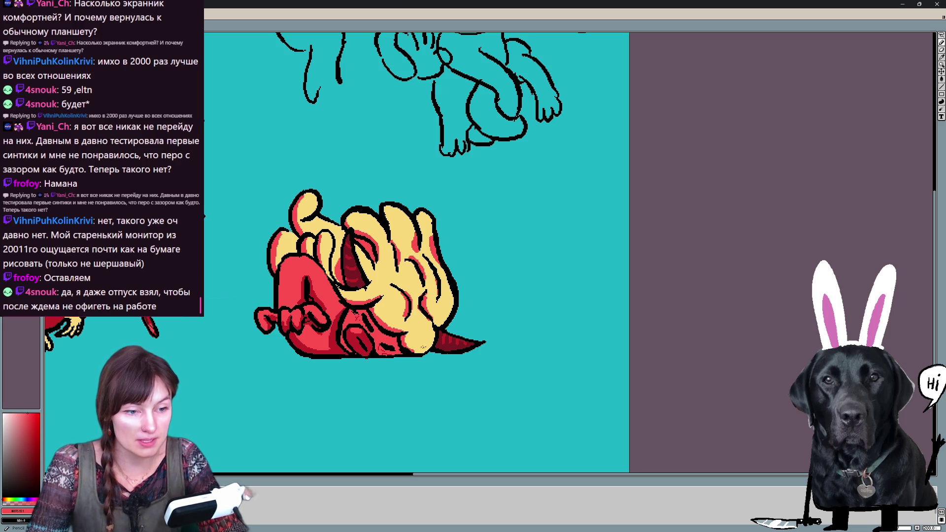
pyautogui.moveTo(401, 334)
pyautogui.mouseDown()
pyautogui.moveTo(419, 352)
pyautogui.moveTo(432, 340)
pyautogui.mouseUp()
pyautogui.moveTo(430, 343); pyautogui.dragTo(435, 332)
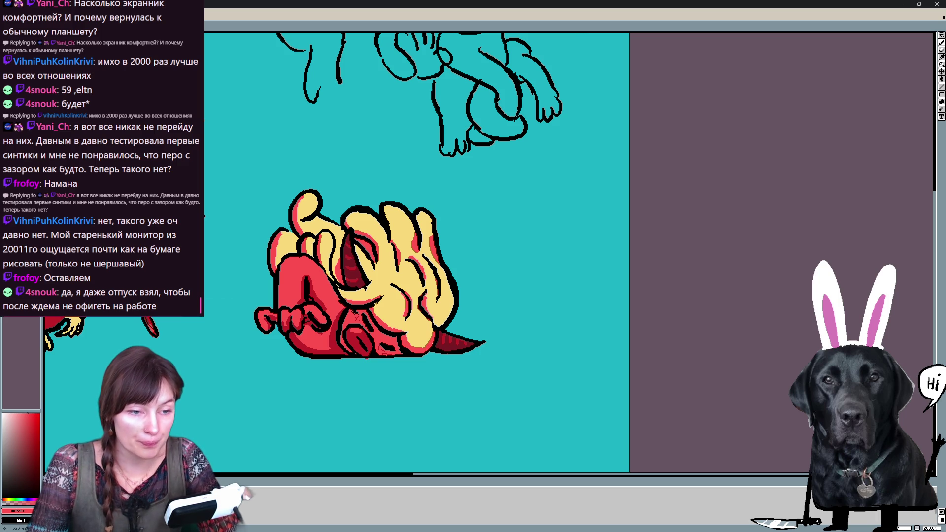
pyautogui.moveTo(404, 330); pyautogui.dragTo(416, 328)
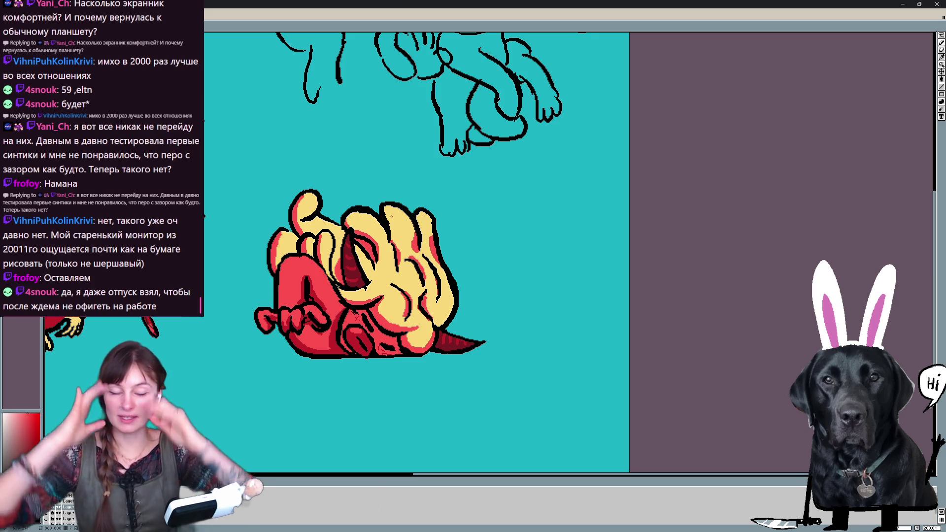
# - On the seated demon frame, shade the face edges, top hair and lower-left hair dark red
pyautogui.press('Right')
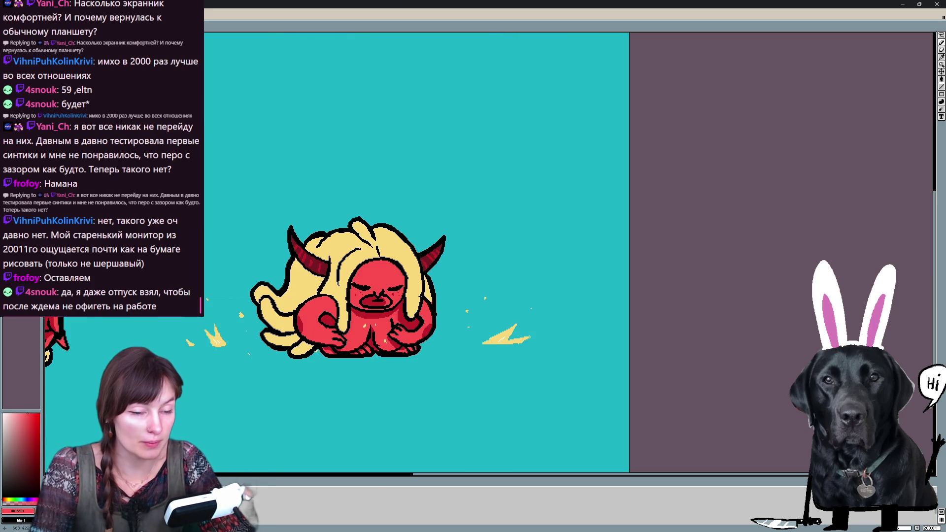
pyautogui.moveTo(383, 255)
pyautogui.mouseDown()
pyautogui.moveTo(367, 260)
pyautogui.moveTo(340, 332)
pyautogui.mouseUp()
pyautogui.moveTo(385, 256)
pyautogui.mouseDown()
pyautogui.moveTo(411, 317)
pyautogui.moveTo(429, 300)
pyautogui.mouseUp()
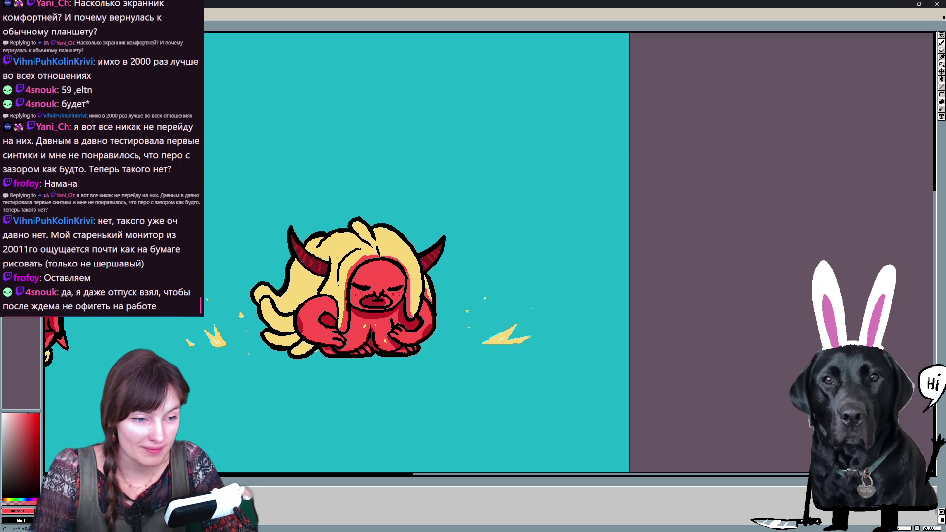
pyautogui.moveTo(353, 224); pyautogui.dragTo(369, 240)
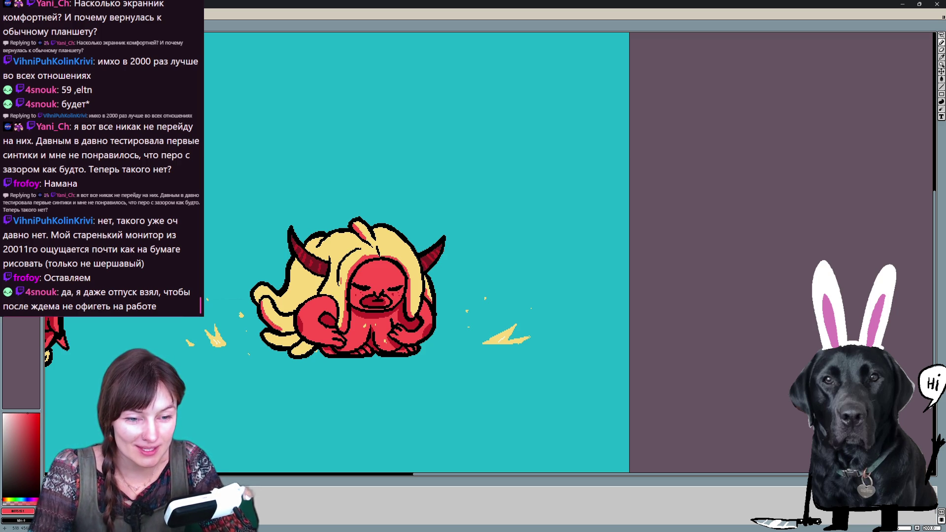
pyautogui.moveTo(261, 337)
pyautogui.mouseDown()
pyautogui.moveTo(307, 345)
pyautogui.moveTo(303, 357)
pyautogui.mouseUp()
pyautogui.moveTo(254, 291)
pyautogui.mouseDown()
pyautogui.moveTo(260, 303)
pyautogui.moveTo(301, 305)
pyautogui.moveTo(325, 278)
pyautogui.moveTo(304, 271)
pyautogui.moveTo(313, 263)
pyautogui.moveTo(319, 284)
pyautogui.mouseUp()
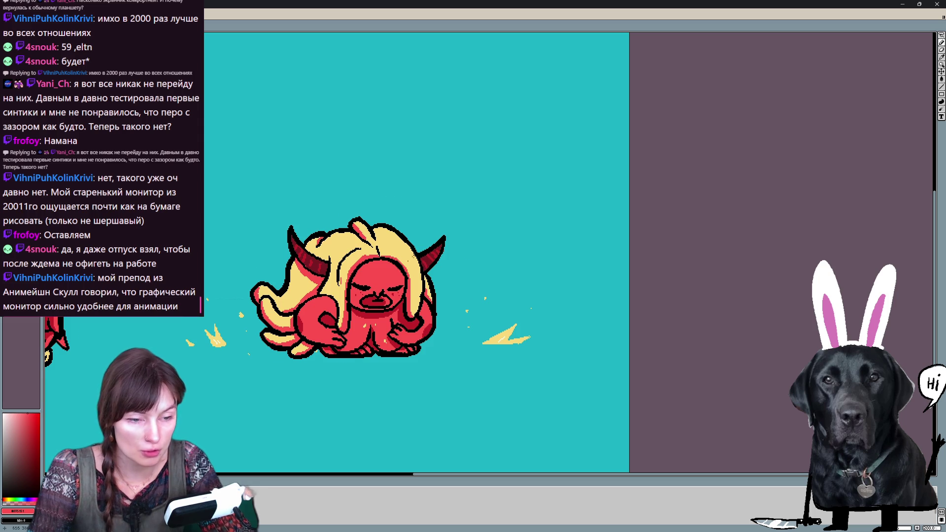
# - On the explosive-pose frame, shade the left and right hair strands red, undoing stray strokes
pyautogui.press('Right')
pyautogui.moveTo(319, 212); pyautogui.dragTo(323, 230)
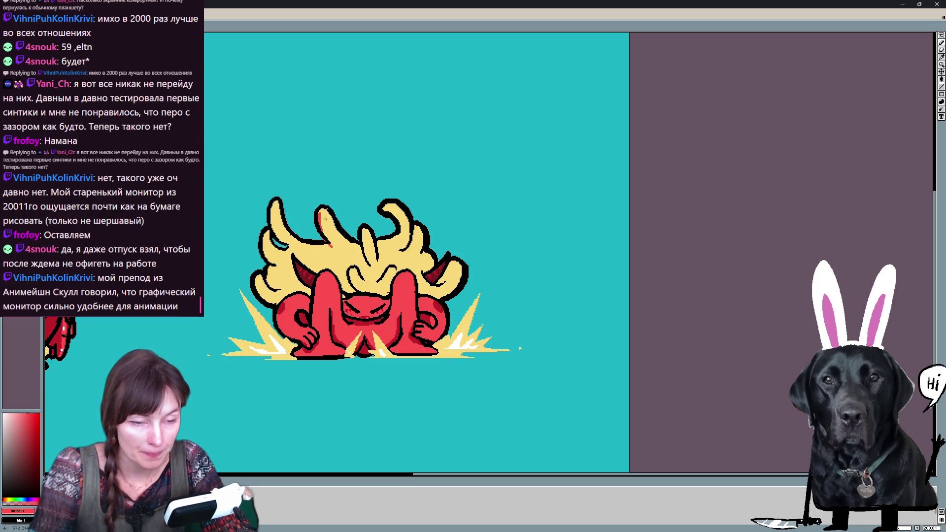
pyautogui.hotkey('ctrl', 'z')
pyautogui.moveTo(319, 221); pyautogui.dragTo(335, 245)
pyautogui.moveTo(272, 199); pyautogui.dragTo(289, 248)
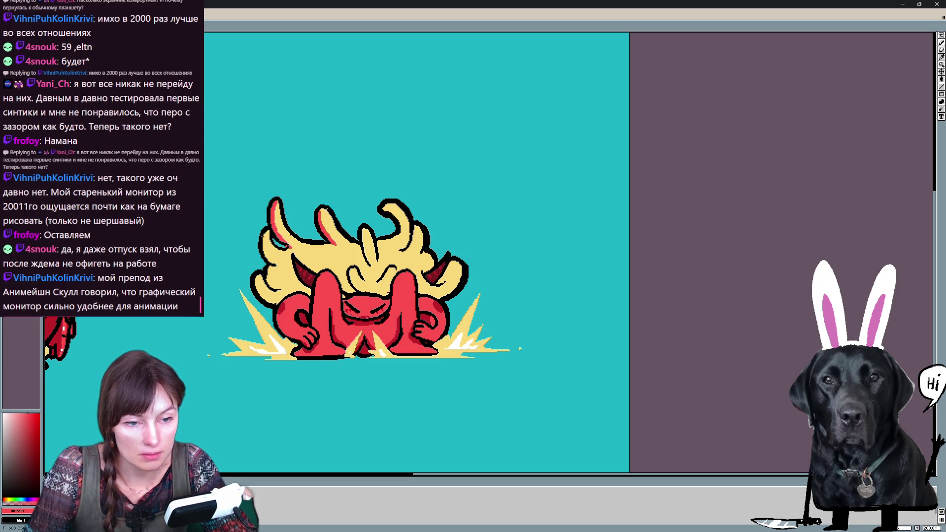
pyautogui.hotkey('ctrl', 'z')
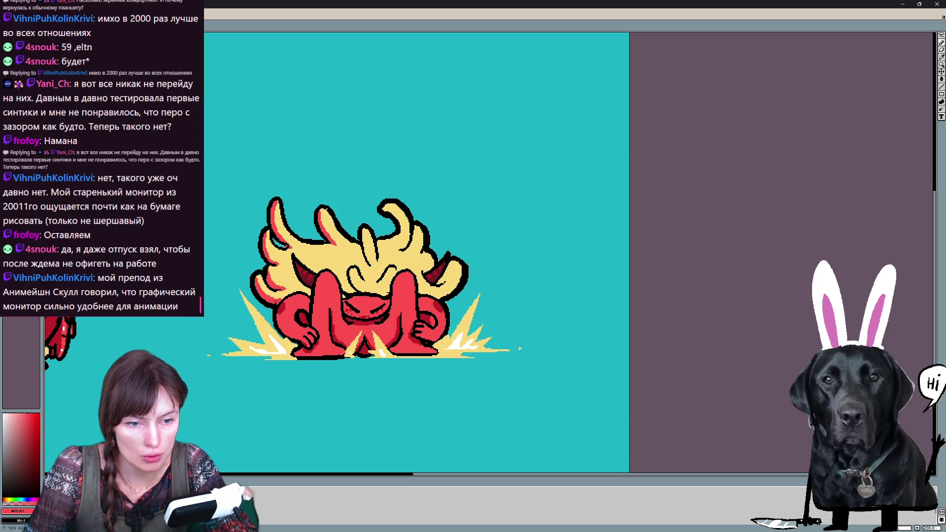
pyautogui.hotkey('ctrl', 'z')
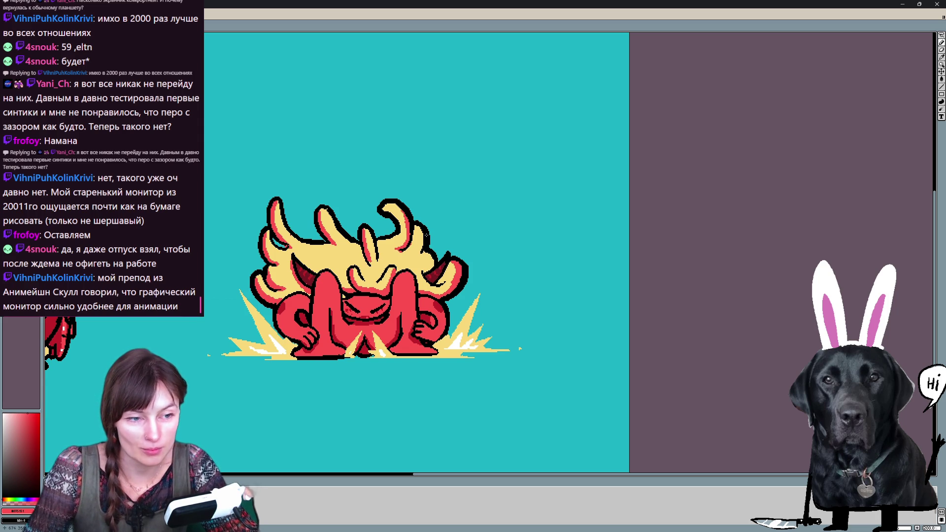
pyautogui.press('Right')
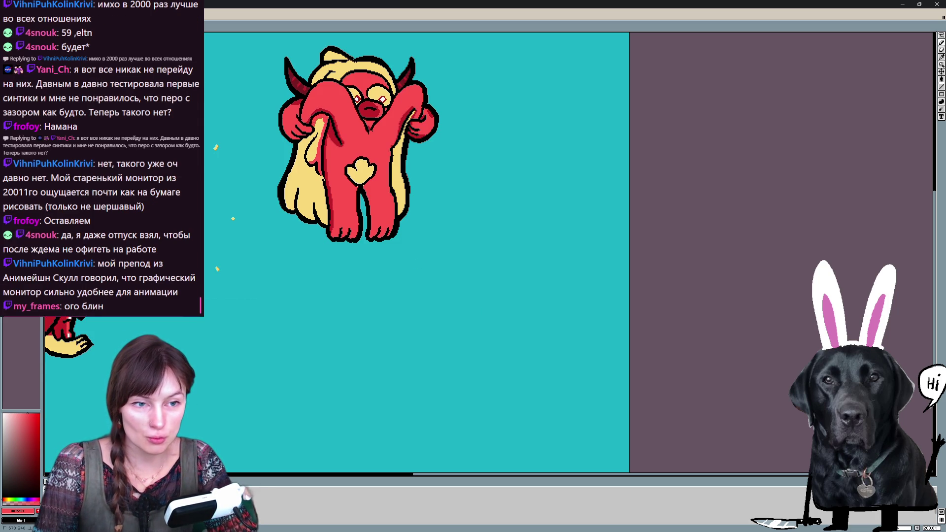
# - Try a red stroke on the lower-left hair, undo it, and compare the neighbouring poses
pyautogui.moveTo(286, 202)
pyautogui.mouseDown()
pyautogui.moveTo(302, 178)
pyautogui.moveTo(314, 220)
pyautogui.moveTo(300, 217)
pyautogui.moveTo(313, 181)
pyautogui.moveTo(301, 178)
pyautogui.moveTo(324, 189)
pyautogui.moveTo(325, 223)
pyautogui.moveTo(315, 216)
pyautogui.mouseUp()
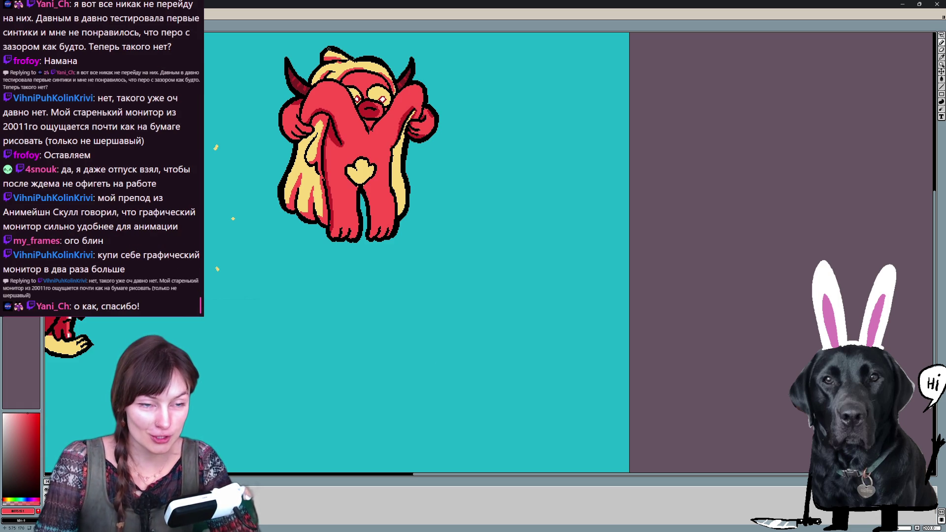
pyautogui.hotkey('ctrl', 'z')
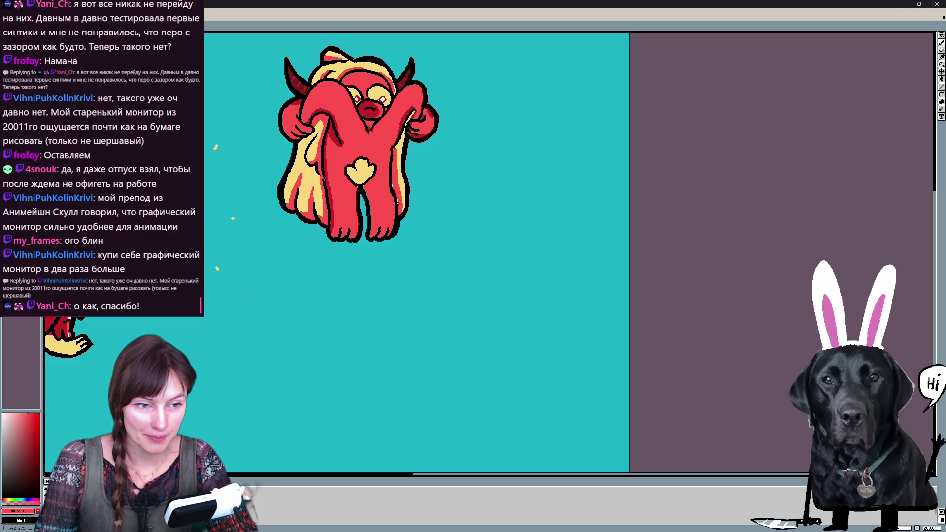
pyautogui.press('Right')
pyautogui.press('Left')
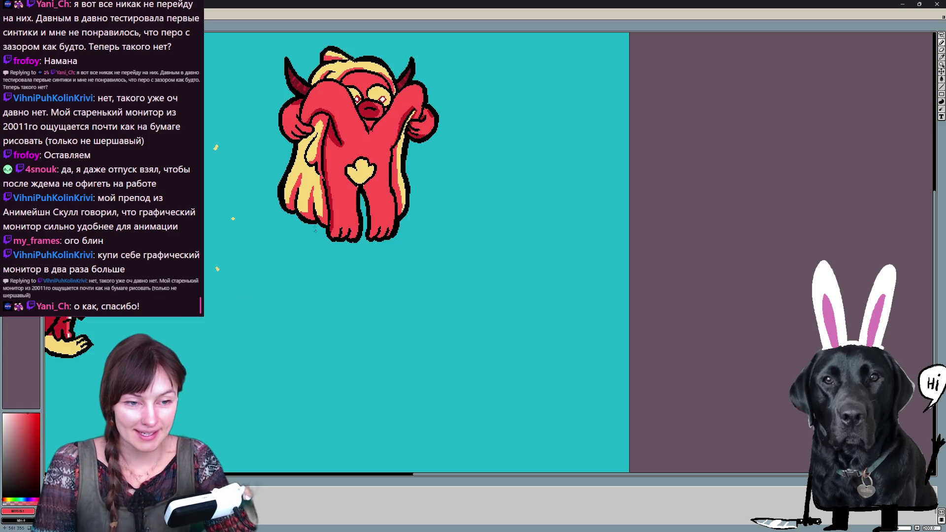
pyautogui.press('Right')
# - Paint two red strands up the left hair and shade the body's left edge dark red
pyautogui.moveTo(275, 298)
pyautogui.mouseDown()
pyautogui.moveTo(287, 245)
pyautogui.moveTo(274, 260)
pyautogui.mouseUp()
pyautogui.moveTo(289, 314); pyautogui.dragTo(299, 282)
pyautogui.moveTo(310, 214)
pyautogui.mouseDown()
pyautogui.moveTo(319, 313)
pyautogui.moveTo(302, 315)
pyautogui.mouseUp()
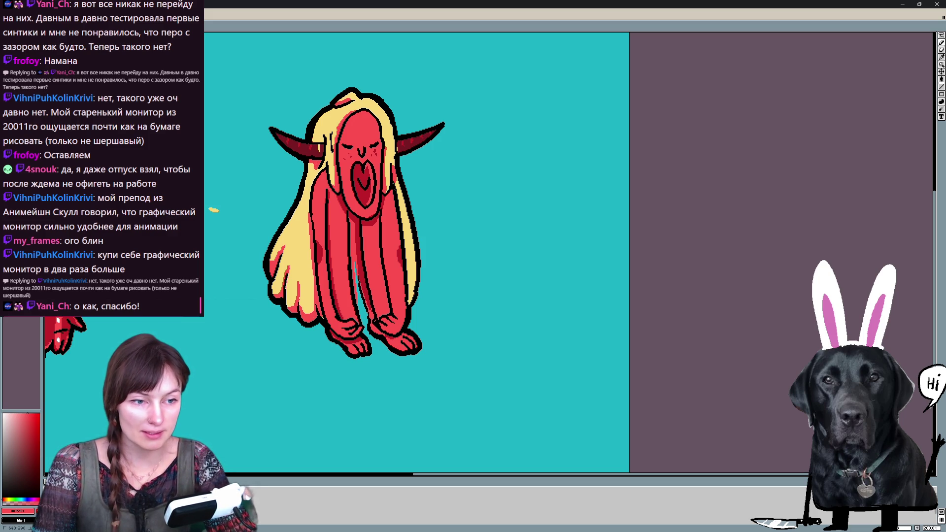
# - Darken the right leg's outer edge and the gap between the legs, then advance a frame
pyautogui.moveTo(407, 239); pyautogui.dragTo(409, 304)
pyautogui.moveTo(355, 274); pyautogui.dragTo(364, 315)
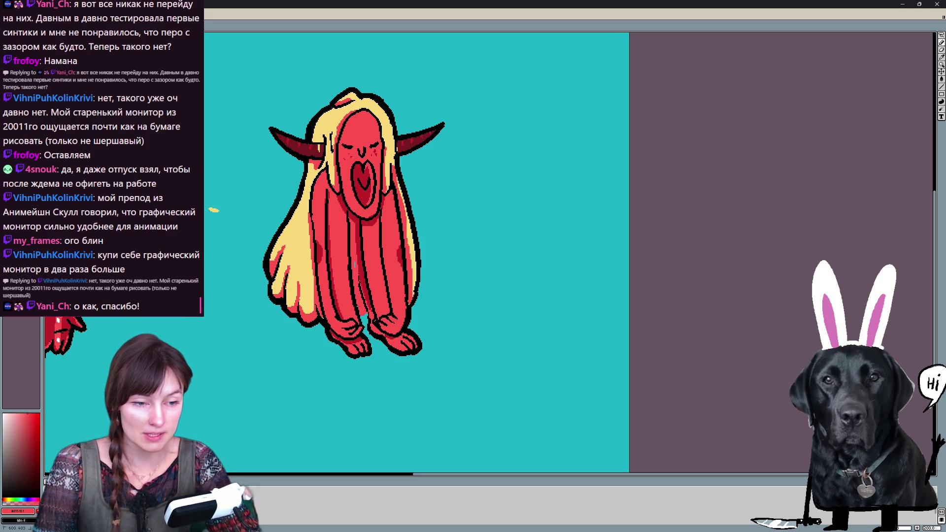
pyautogui.press('Right')
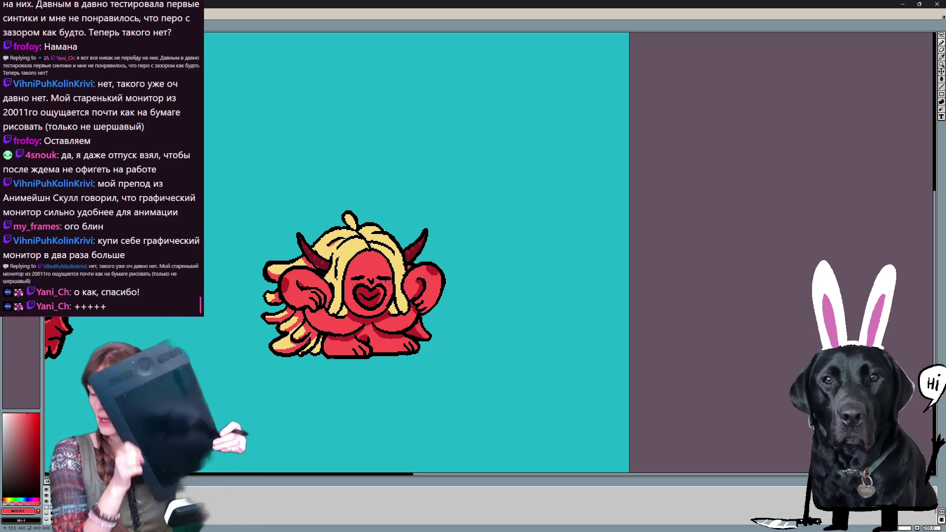
# - Sample the hair yellow and body red, then advance to the red-haired open-eyed frame
pyautogui.scroll(-1, 306, 342)
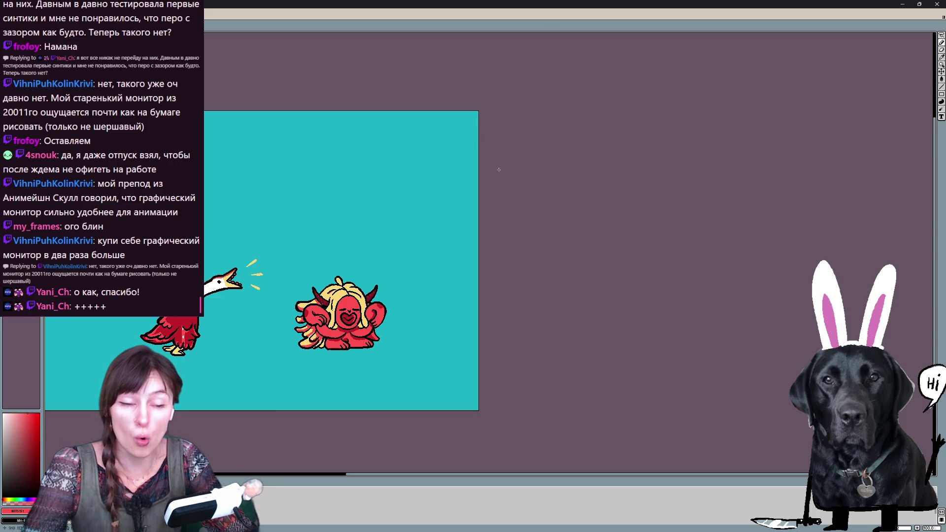
pyautogui.scroll(1, 399, 357)
pyautogui.scroll(1, 286, 151)
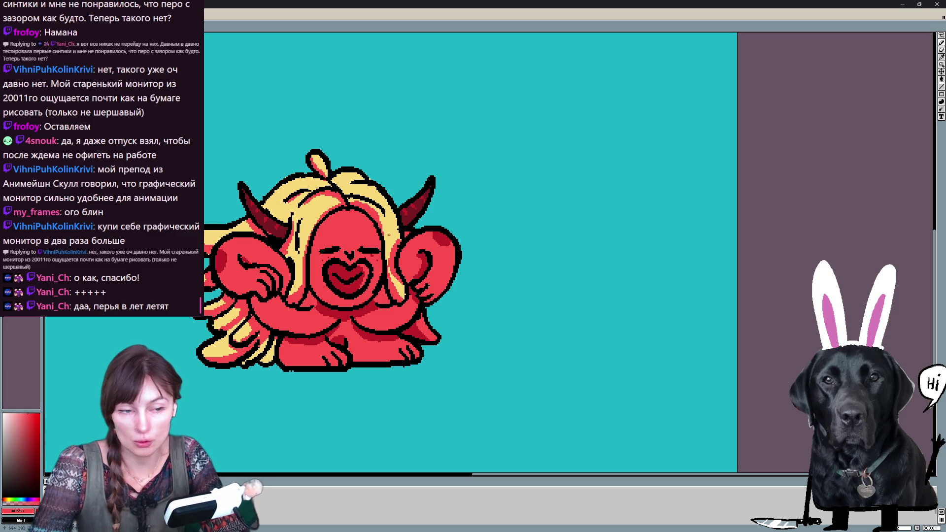
pyautogui.keyDown('alt'); pyautogui.click(387, 234); pyautogui.keyUp('alt')
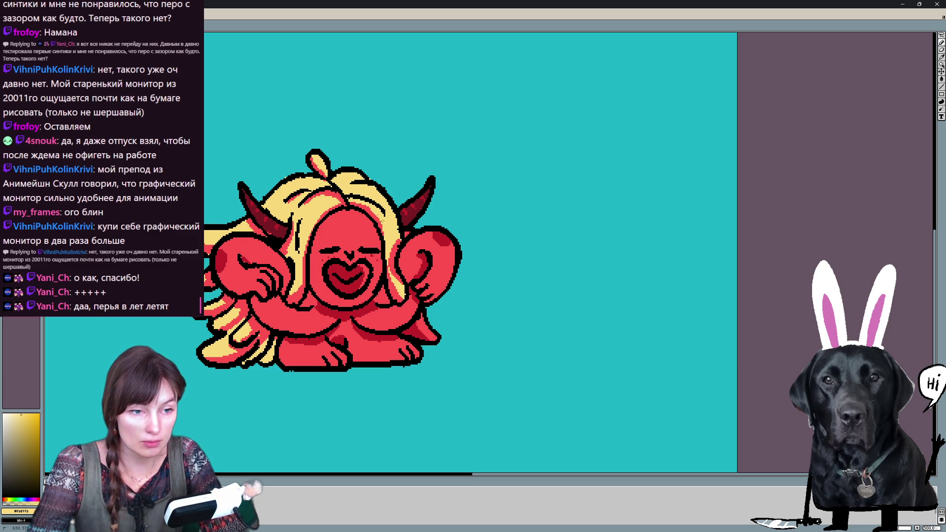
pyautogui.keyDown('alt'); pyautogui.click(370, 210); pyautogui.keyUp('alt')
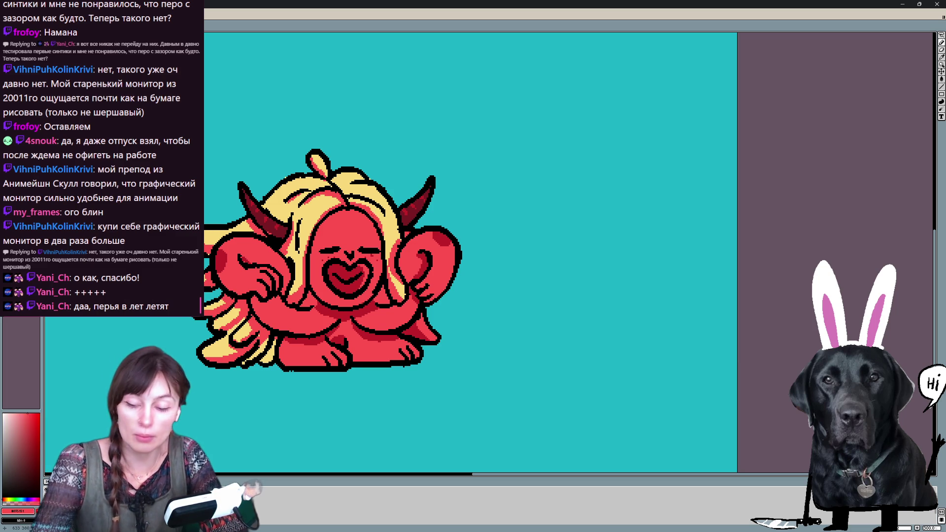
pyautogui.press('Right')
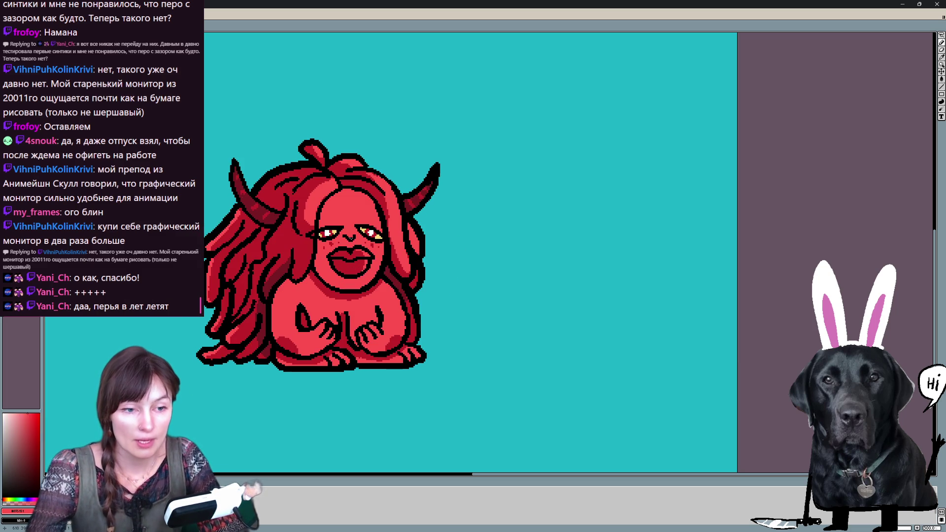
# - Bring back the yellow-haired version of this pose and pick up the mouth's dark red
pyautogui.press('x')
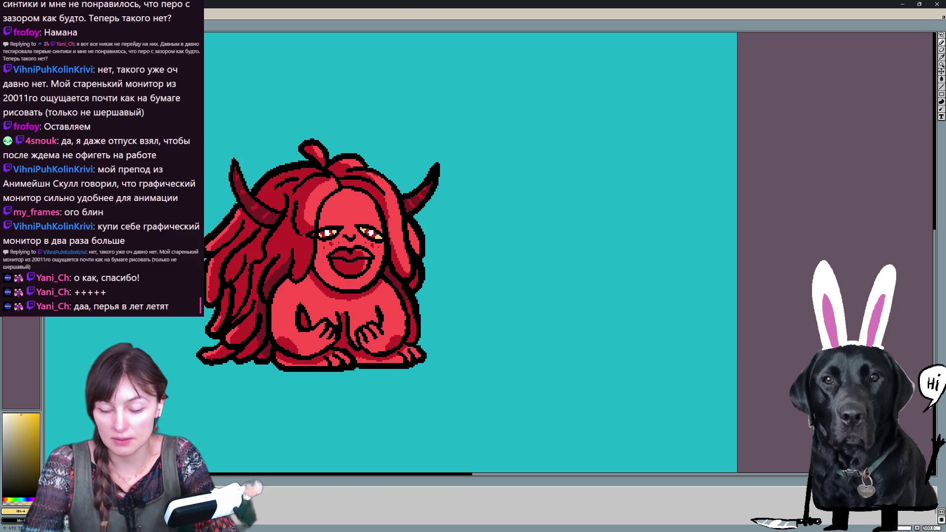
pyautogui.press('Left')
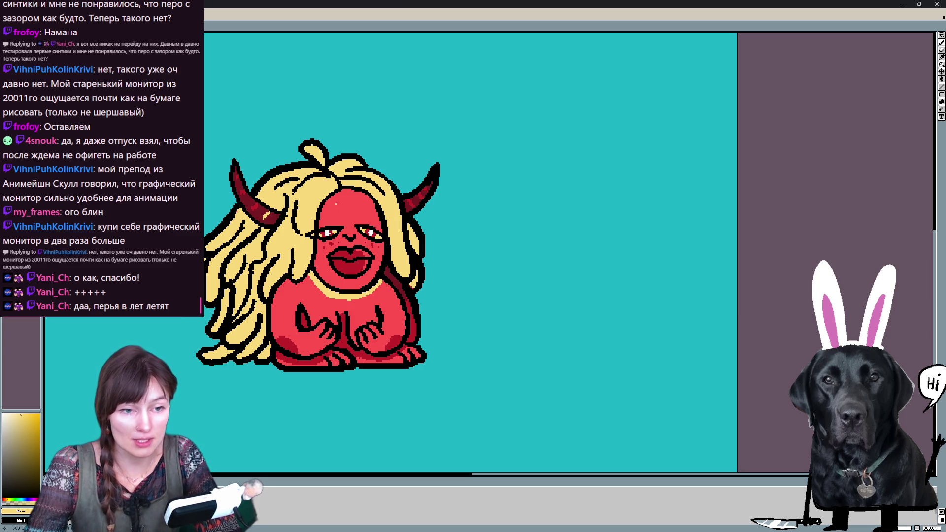
pyautogui.keyDown('alt'); pyautogui.click(351, 269); pyautogui.keyUp('alt')
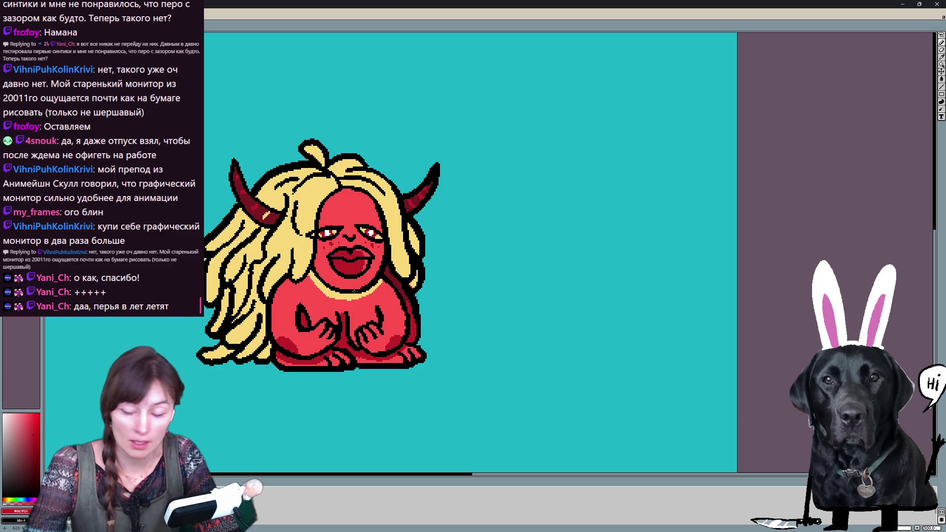
pyautogui.click(313, 275)
pyautogui.hotkey('ctrl', 'z')
# - Pencil a dark red chin line and cover the light spot on the left horn
pyautogui.press('b')
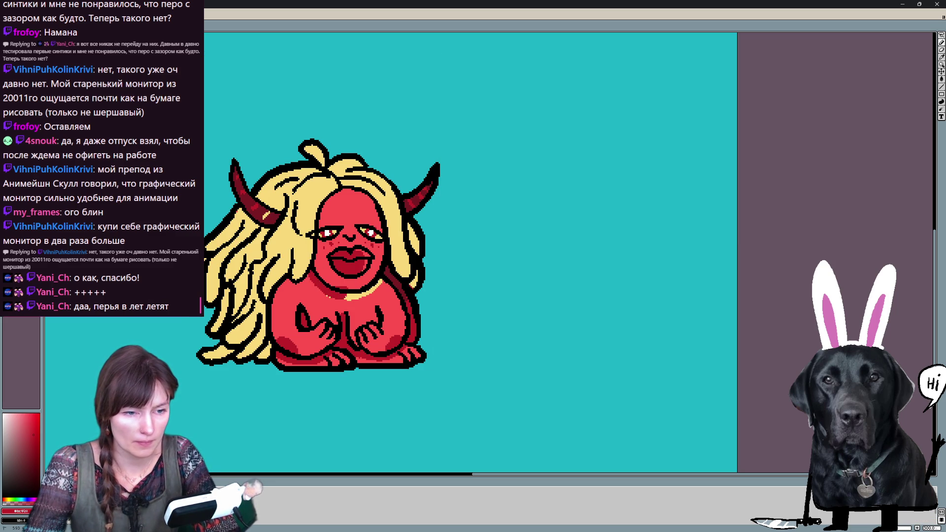
pyautogui.moveTo(339, 298); pyautogui.dragTo(379, 281)
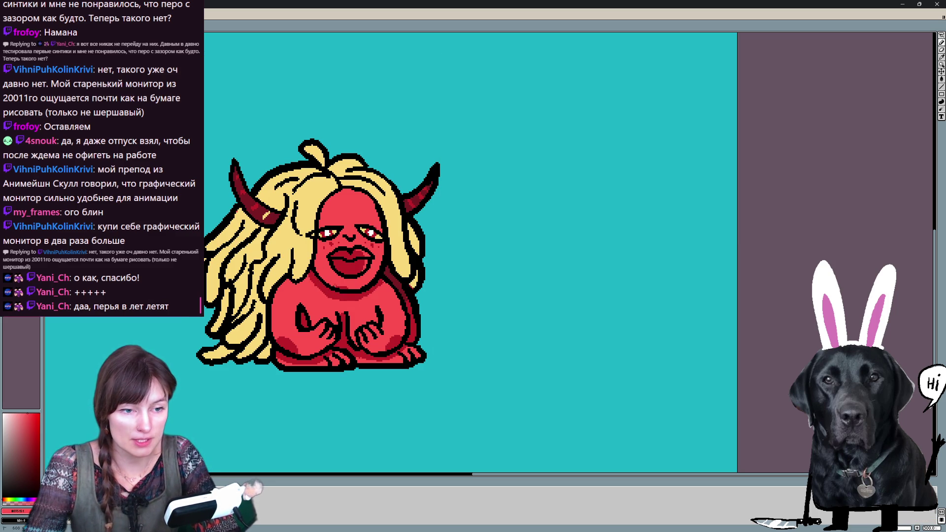
pyautogui.keyDown('alt'); pyautogui.click(267, 216); pyautogui.keyUp('alt')
pyautogui.moveTo(266, 215); pyautogui.dragTo(269, 214)
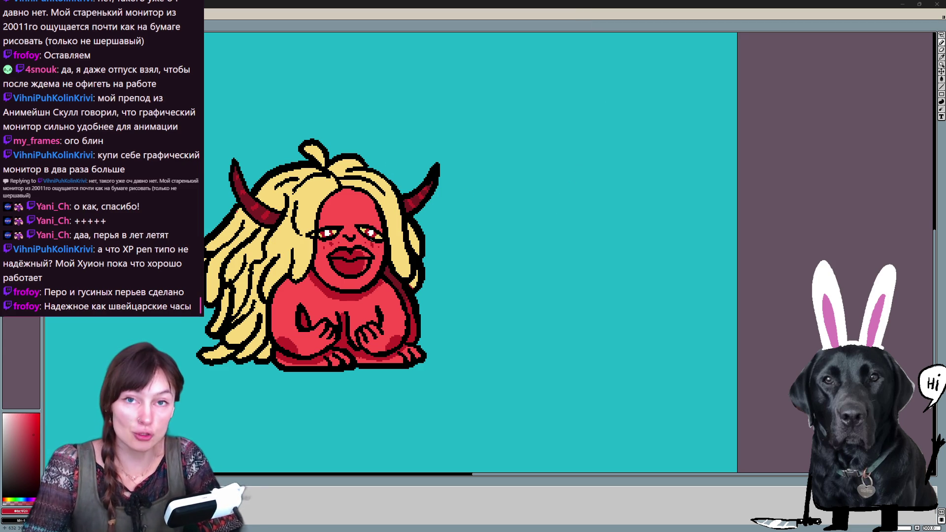
# - Paint a pink-red strand left of the face and trace the left hair's outer edge dark red
pyautogui.keyDown('alt'); pyautogui.click(348, 203); pyautogui.keyUp('alt')
pyautogui.moveTo(305, 264)
pyautogui.mouseDown()
pyautogui.moveTo(295, 274)
pyautogui.moveTo(321, 199)
pyautogui.moveTo(339, 187)
pyautogui.mouseUp()
pyautogui.moveTo(280, 268)
pyautogui.mouseDown()
pyautogui.moveTo(265, 298)
pyautogui.moveTo(263, 339)
pyautogui.moveTo(242, 357)
pyautogui.moveTo(270, 345)
pyautogui.mouseUp()
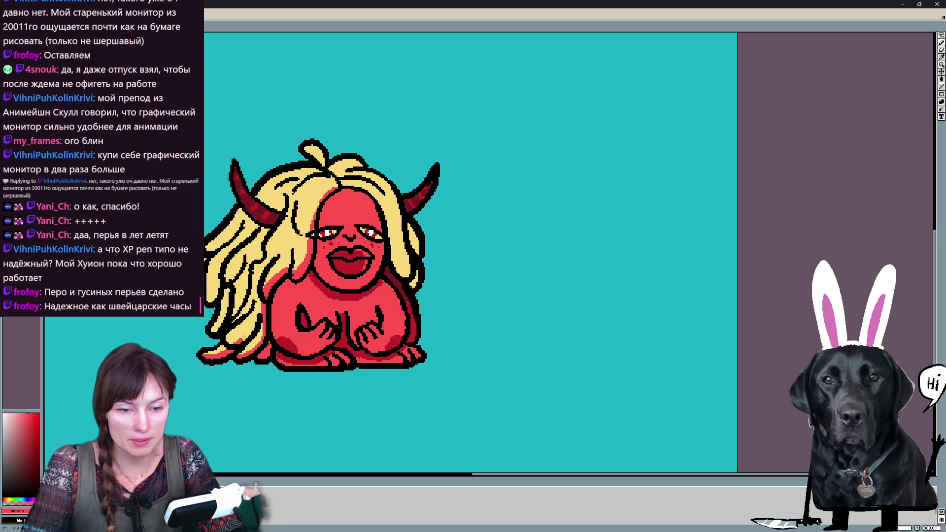
pyautogui.moveTo(217, 330)
pyautogui.mouseDown()
pyautogui.moveTo(242, 257)
pyautogui.moveTo(209, 301)
pyautogui.moveTo(226, 254)
pyautogui.moveTo(261, 215)
pyautogui.moveTo(240, 208)
pyautogui.moveTo(214, 248)
pyautogui.mouseUp()
pyautogui.moveTo(338, 210); pyautogui.dragTo(294, 235)
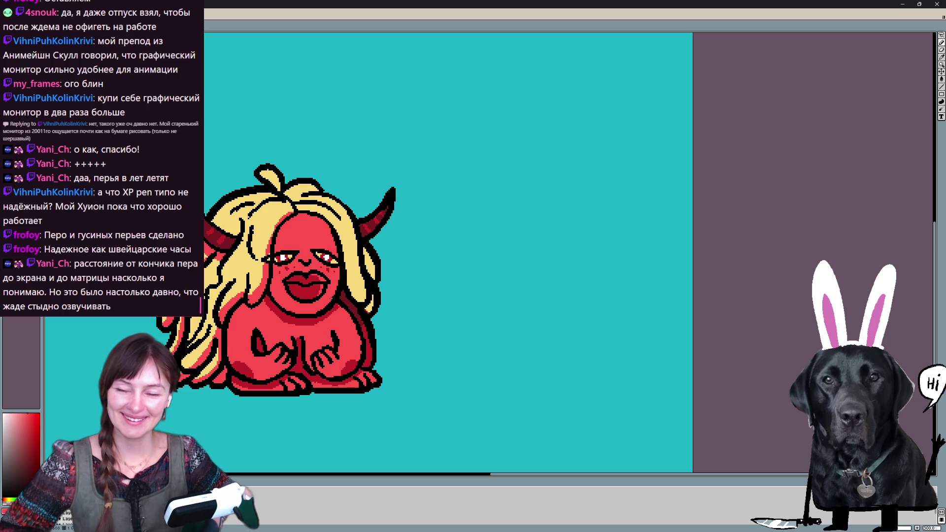
pyautogui.moveTo(296, 276); pyautogui.dragTo(704, 285)
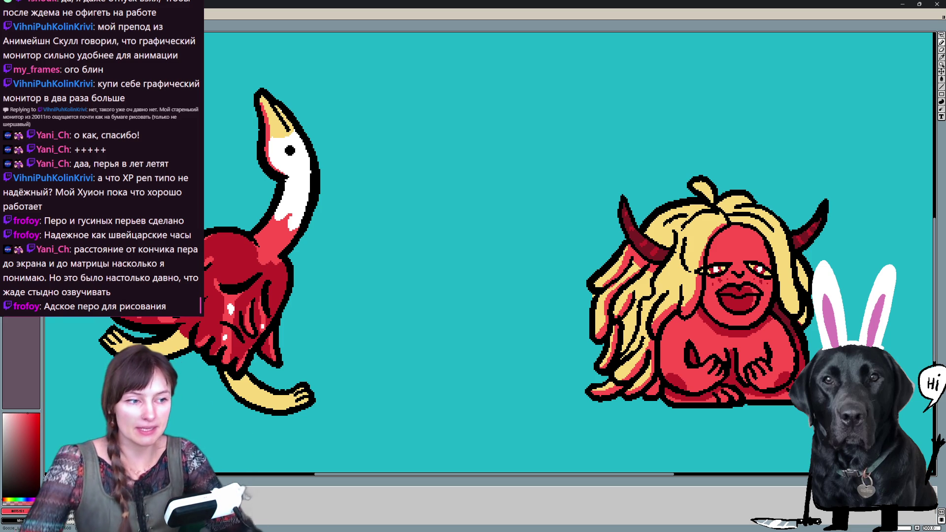
pyautogui.hscroll(5, 567, 291)
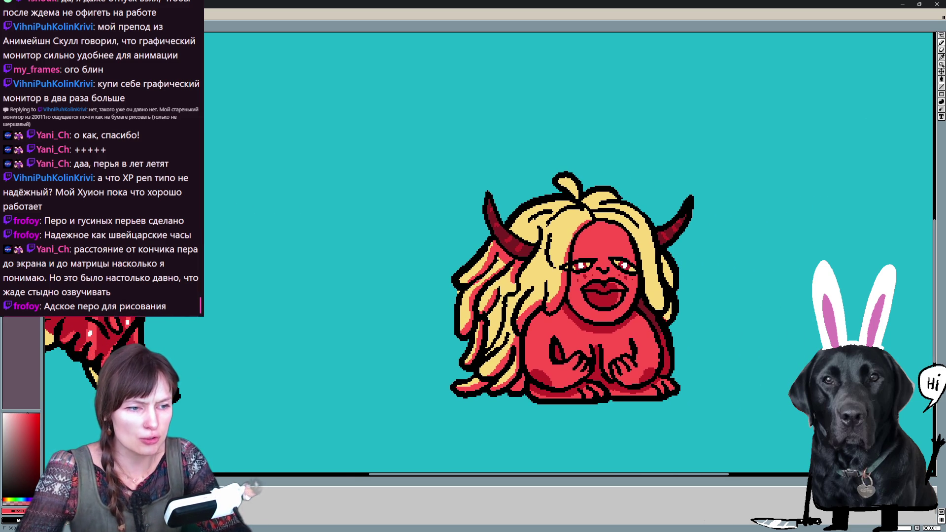
pyautogui.moveTo(546, 221); pyautogui.dragTo(576, 203)
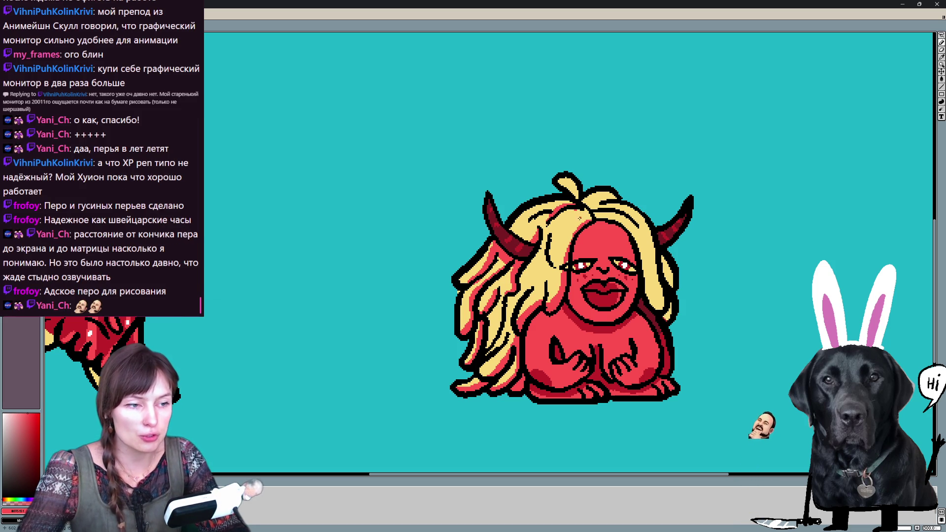
pyautogui.keyDown('alt'); pyautogui.click(579, 217); pyautogui.keyUp('alt')
pyautogui.keyDown('alt'); pyautogui.click(598, 235); pyautogui.keyUp('alt')
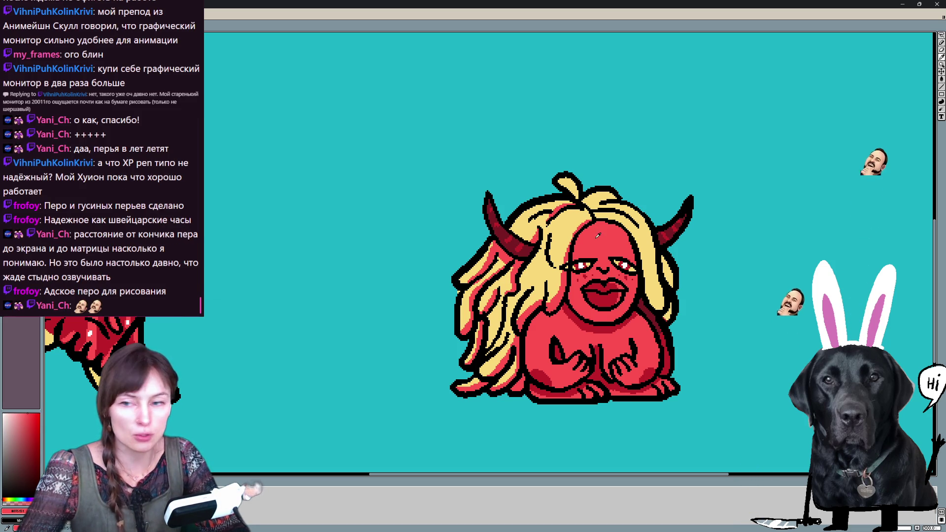
pyautogui.moveTo(598, 235); pyautogui.dragTo(541, 231)
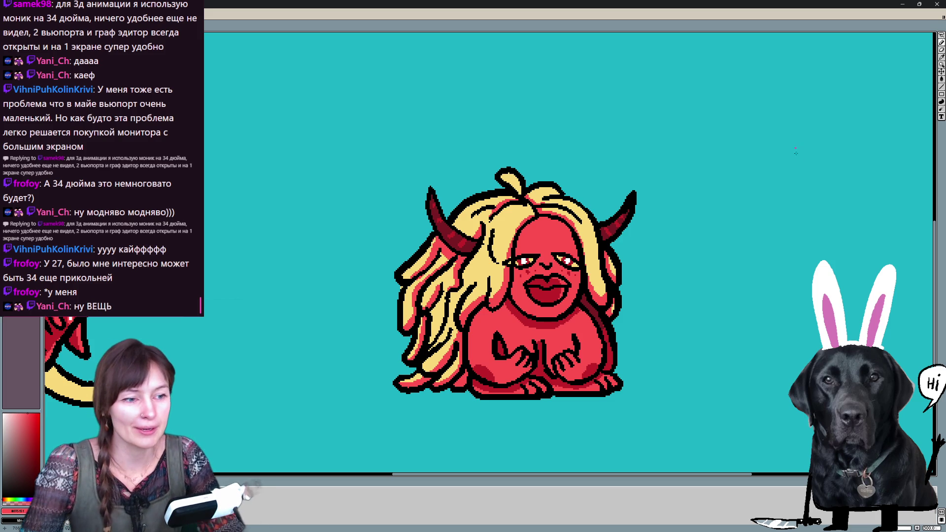
pyautogui.moveTo(738, 210); pyautogui.dragTo(637, 196)
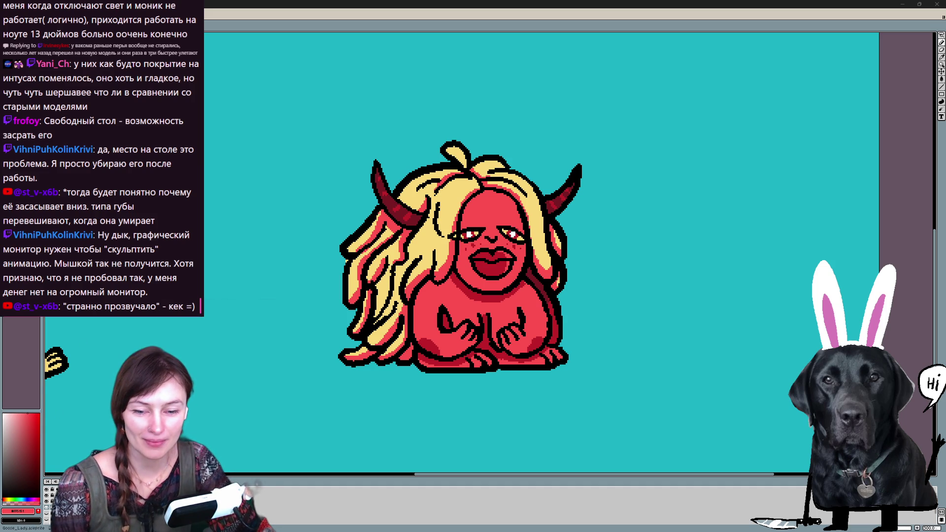
# - Zoom out to show the full sprite with both creatures on the teal background
pyautogui.scroll(-5, 427, 169)
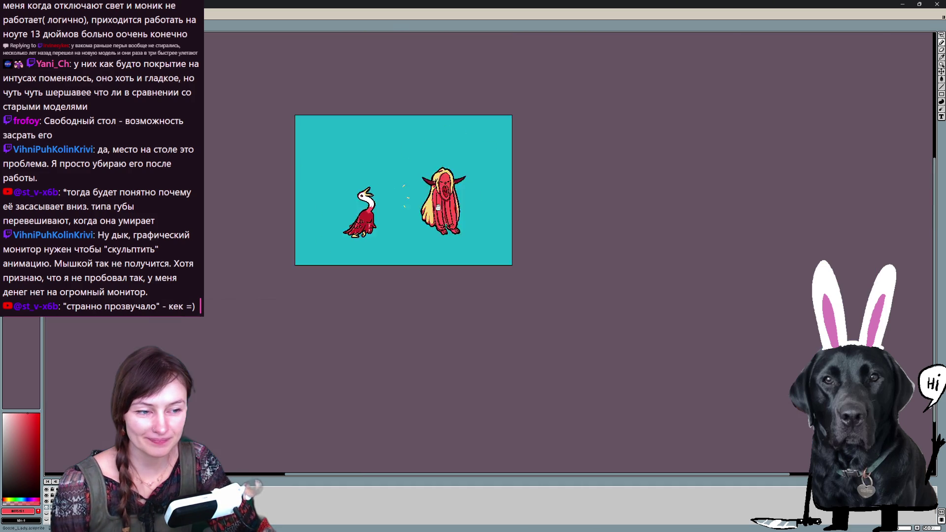
# - Zoom to 100% and start a lasso selection around the upper-right line sketch
pyautogui.scroll(5, 443, 221)
pyautogui.scroll(-5, 467, 266)
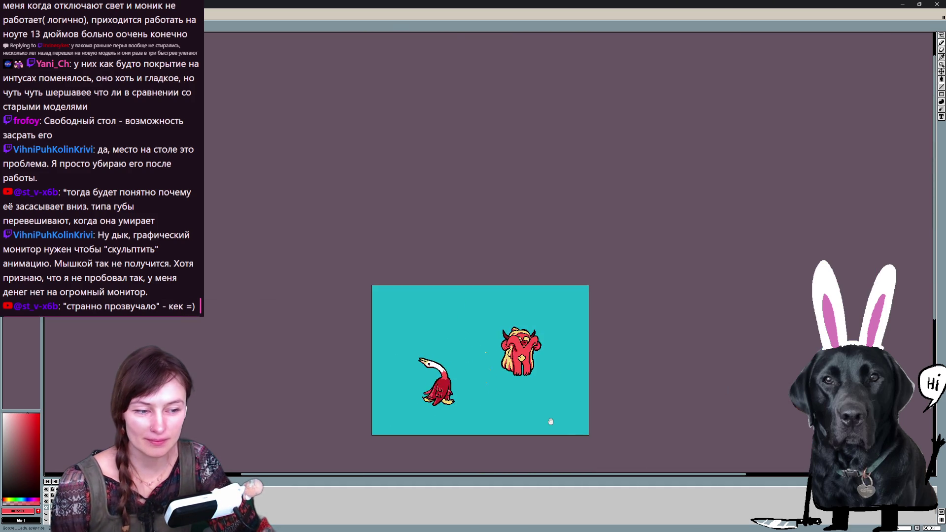
pyautogui.scroll(1, 547, 415)
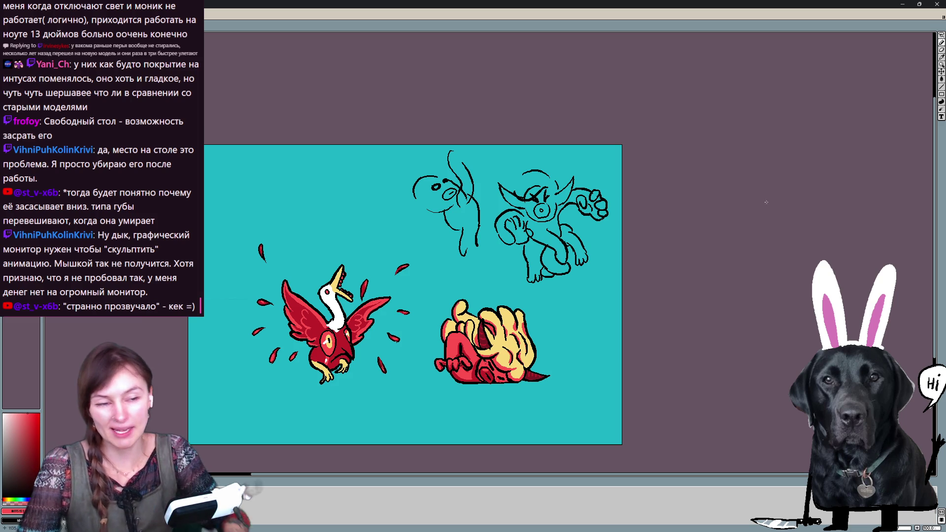
pyautogui.moveTo(501, 270)
pyautogui.mouseDown()
pyautogui.moveTo(582, 281)
pyautogui.moveTo(394, 143)
pyautogui.moveTo(454, 285)
pyautogui.moveTo(501, 271)
pyautogui.mouseUp()
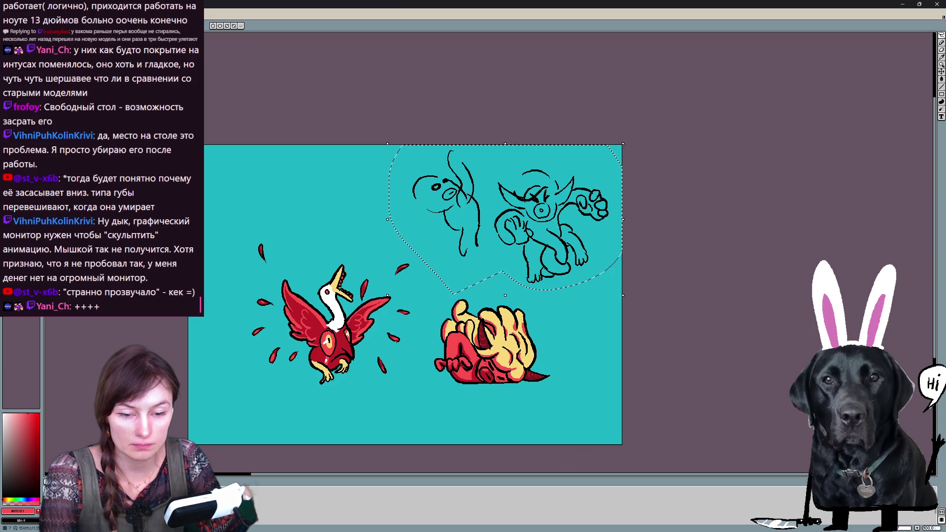
# - Delete the two selected rough line sketches from the upper right of the canvas
pyautogui.press('Delete')
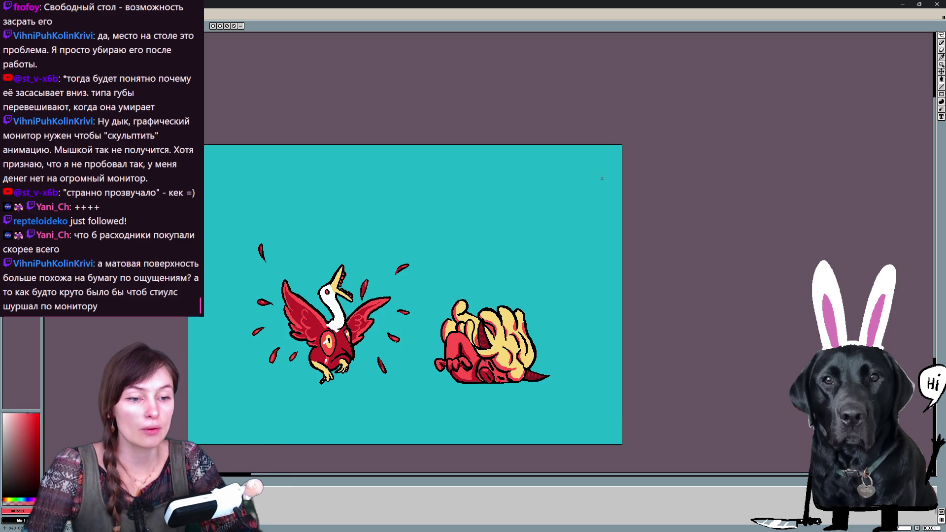
pyautogui.moveTo(521, 281); pyautogui.dragTo(540, 243)
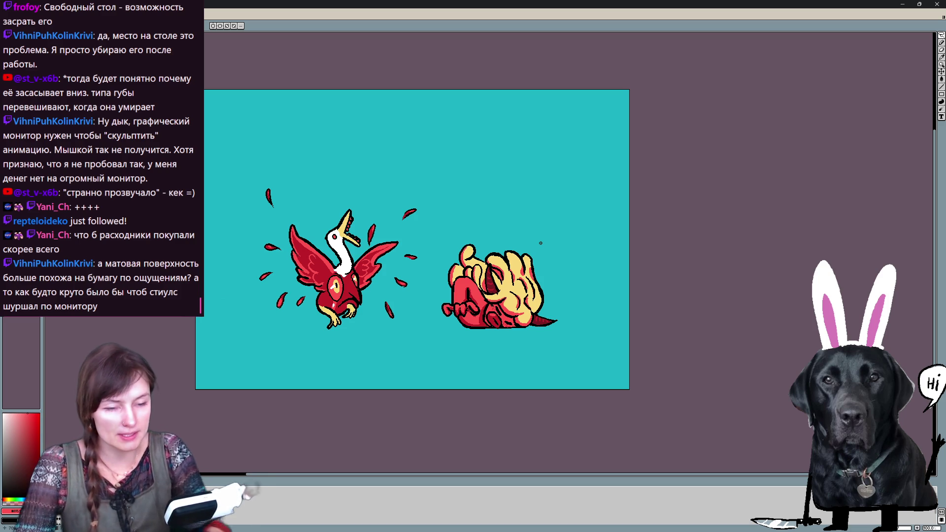
# - Pan the canvas to recentre the view on the goose and horned figure
pyautogui.moveTo(538, 204); pyautogui.dragTo(532, 267)
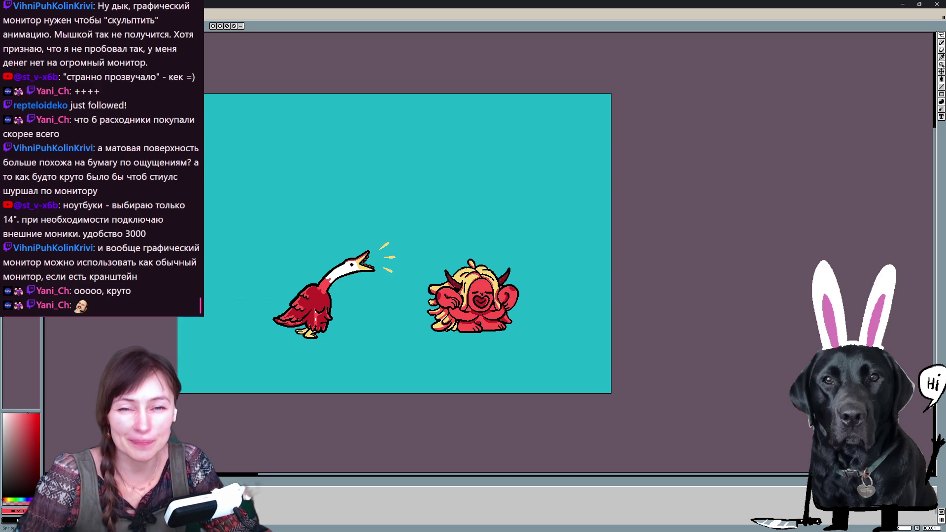
# - Select the whole goose canvas, create a blank new sprite, then close it to return to the goose
pyautogui.hotkey('ctrl', 'a')
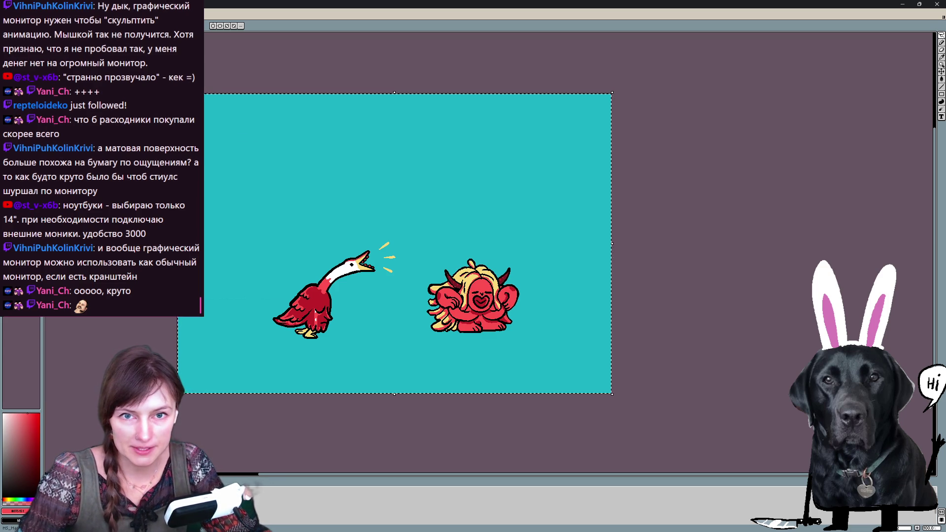
pyautogui.hotkey('ctrl', 'n')
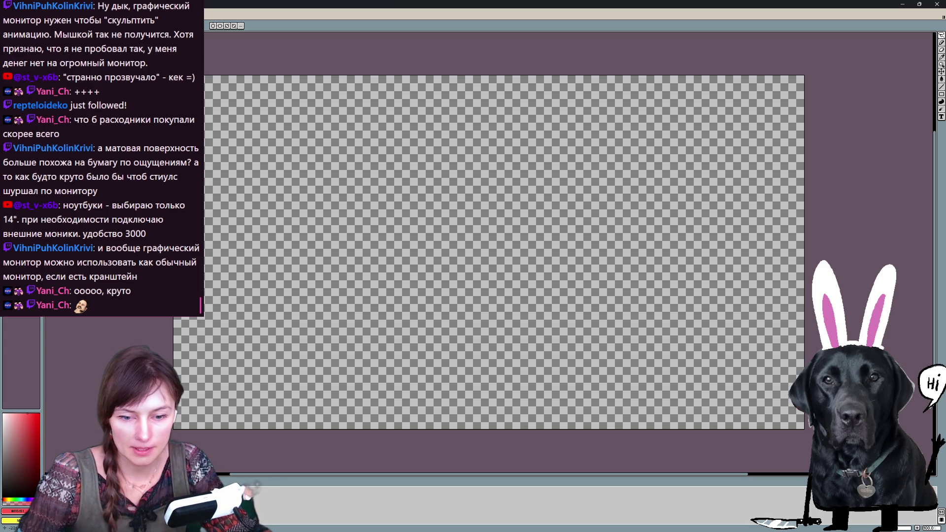
pyautogui.hotkey('ctrl', 'w')
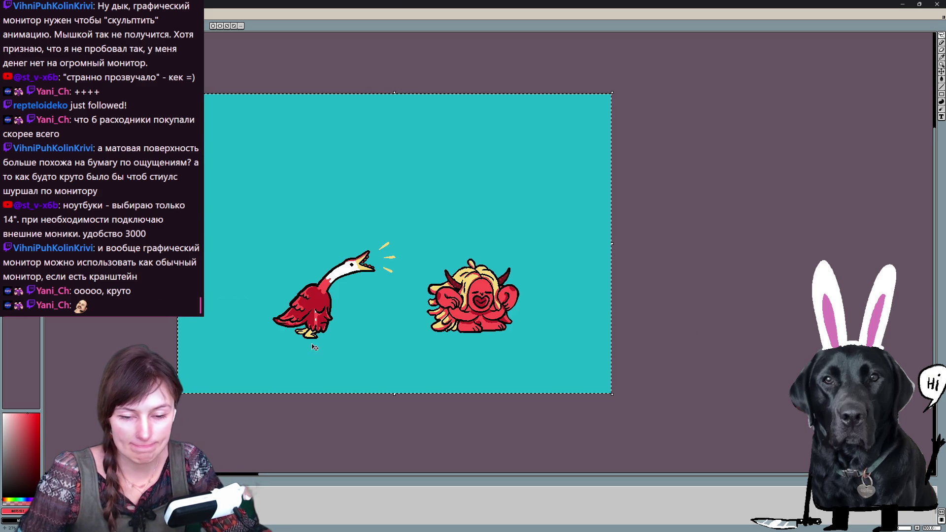
pyautogui.scroll(-2, 337, 360)
pyautogui.scroll(2, 388, 317)
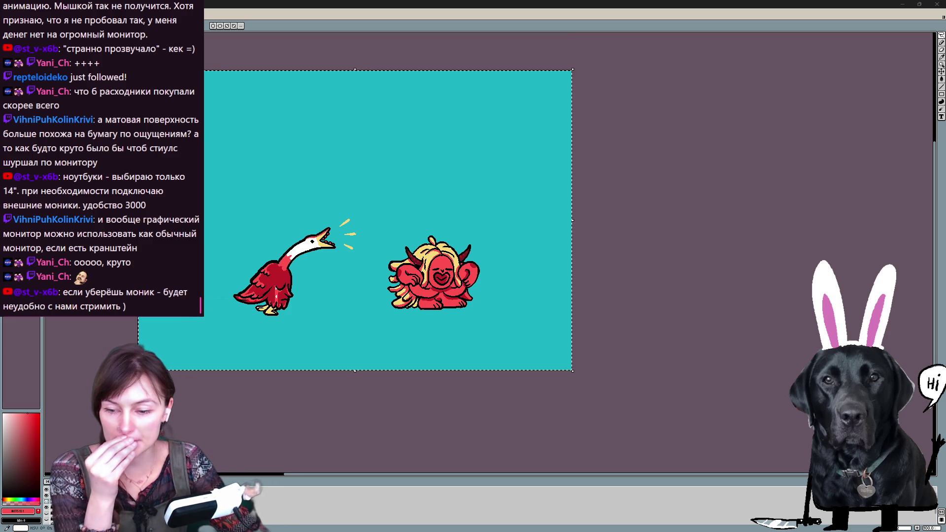
pyautogui.hotkey('alt', 'Tab')
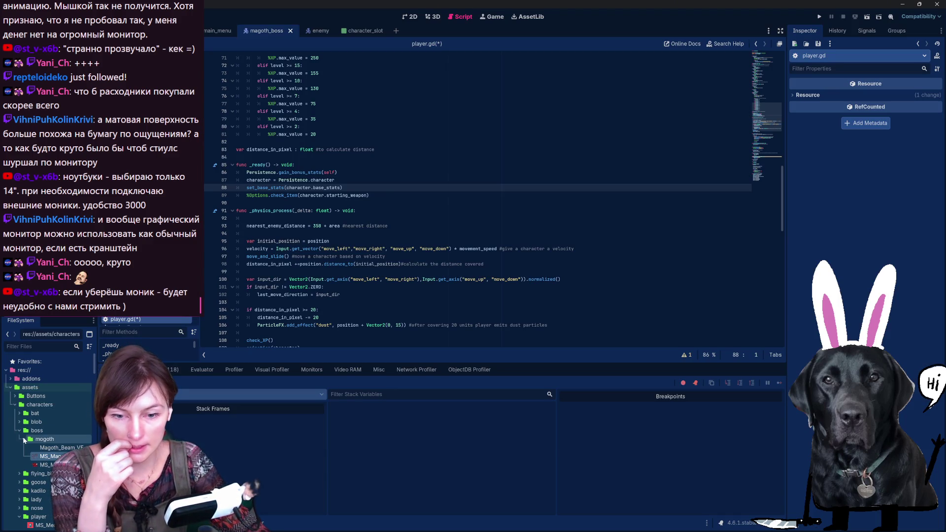
pyautogui.click(22, 438)
pyautogui.click(19, 431)
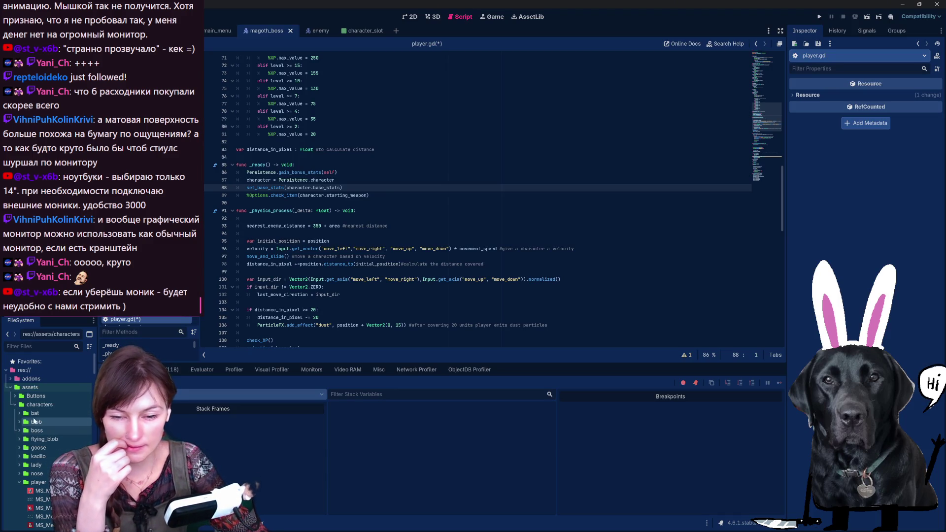
pyautogui.doubleClick(35, 421)
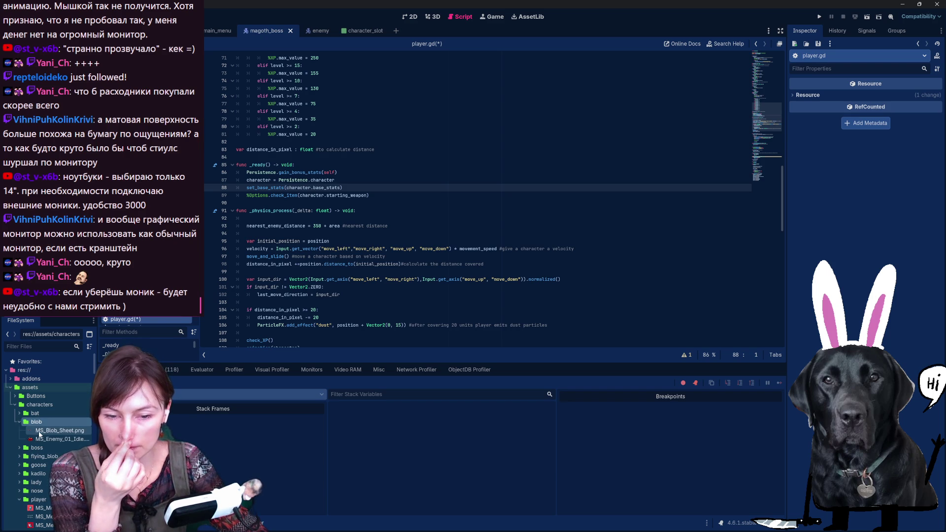
pyautogui.click(40, 432)
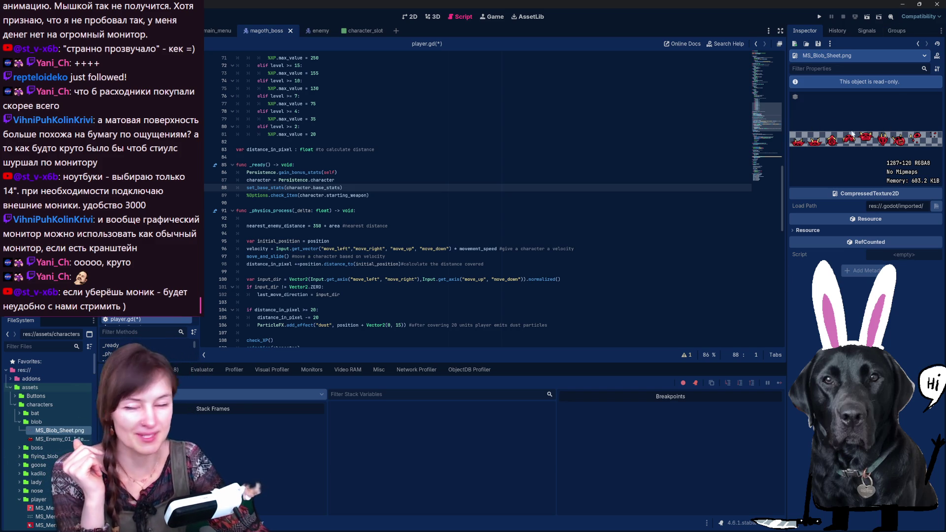
pyautogui.click(907, 4)
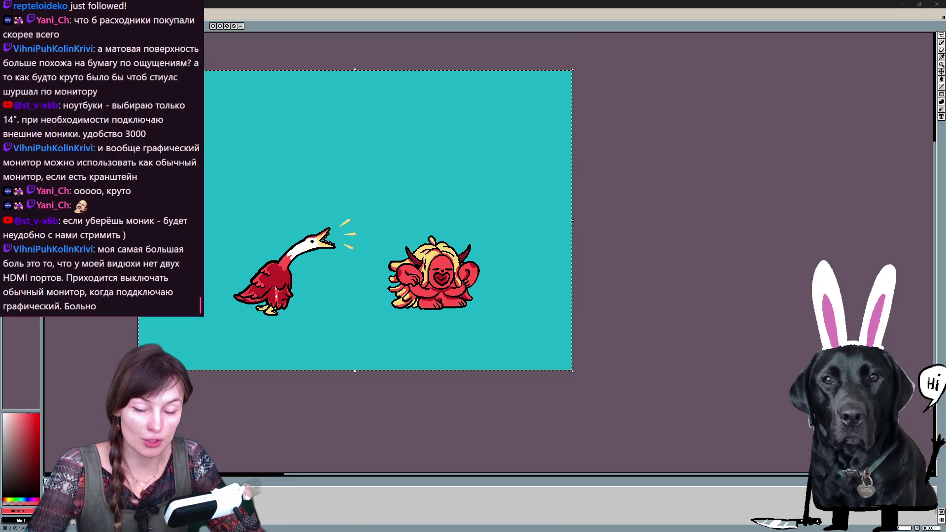
# - Play the animation, clear the selection, stop on a frame and advance to the flame-eruption frame
pyautogui.press('space')
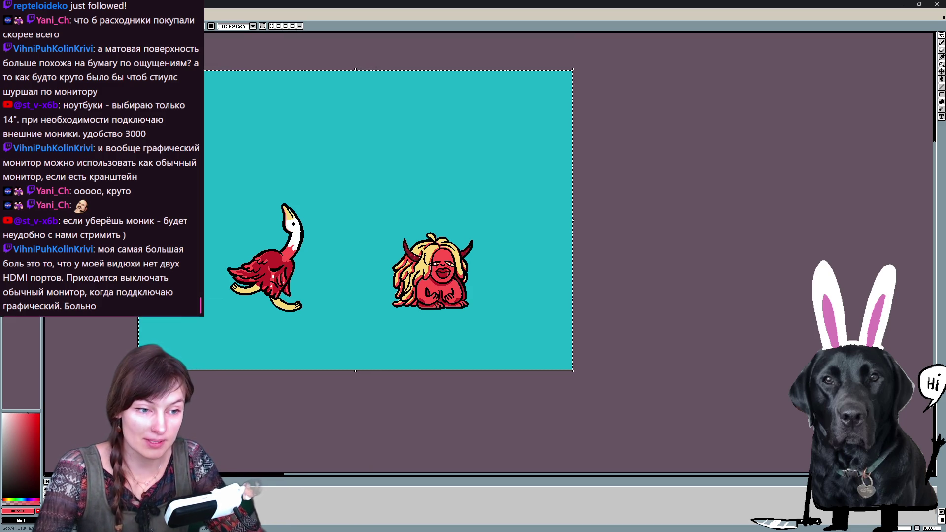
pyautogui.press('Escape')
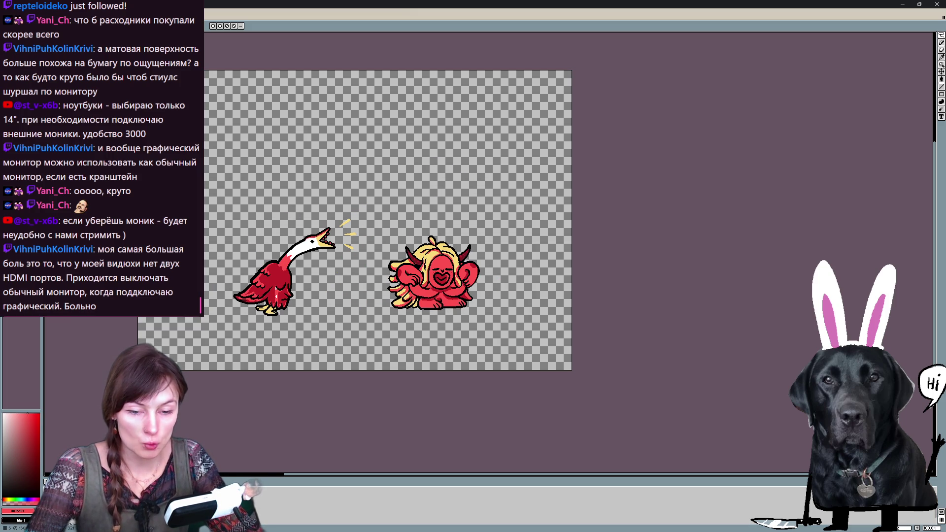
pyautogui.press('Return')
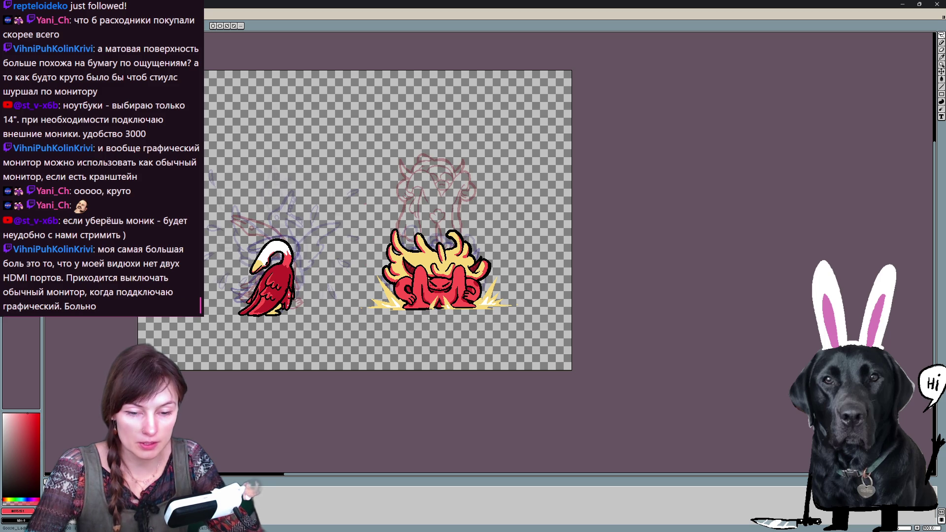
pyautogui.press('Right')
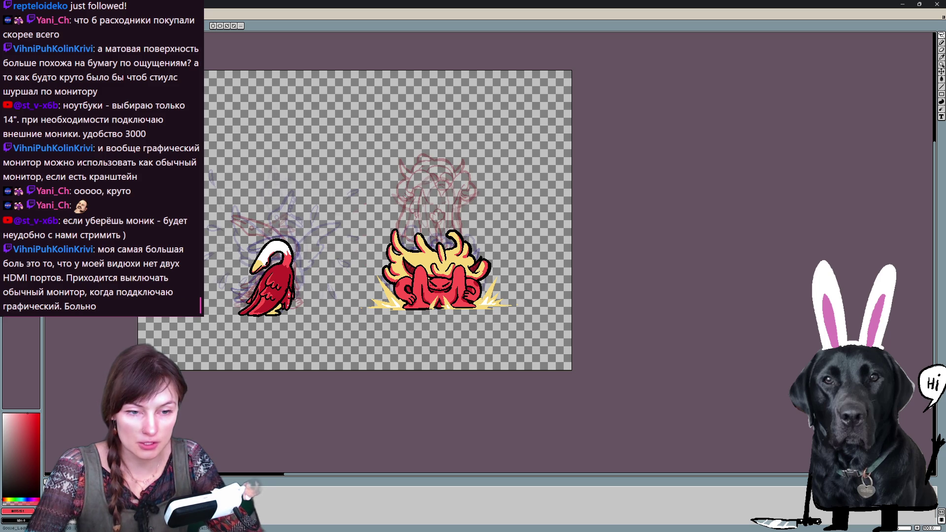
pyautogui.scroll(1, 476, 210)
pyautogui.scroll(-1, 476, 210)
pyautogui.moveTo(476, 207); pyautogui.dragTo(503, 211)
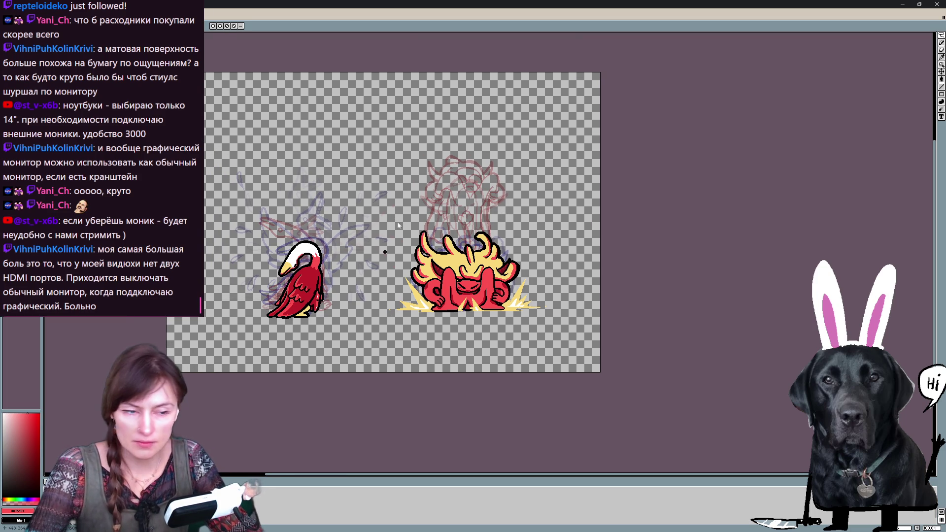
# - Save the two-creature sprite sheet into the project's assets folder with Save As
pyautogui.hotkey('ctrl', 'shift', 's')
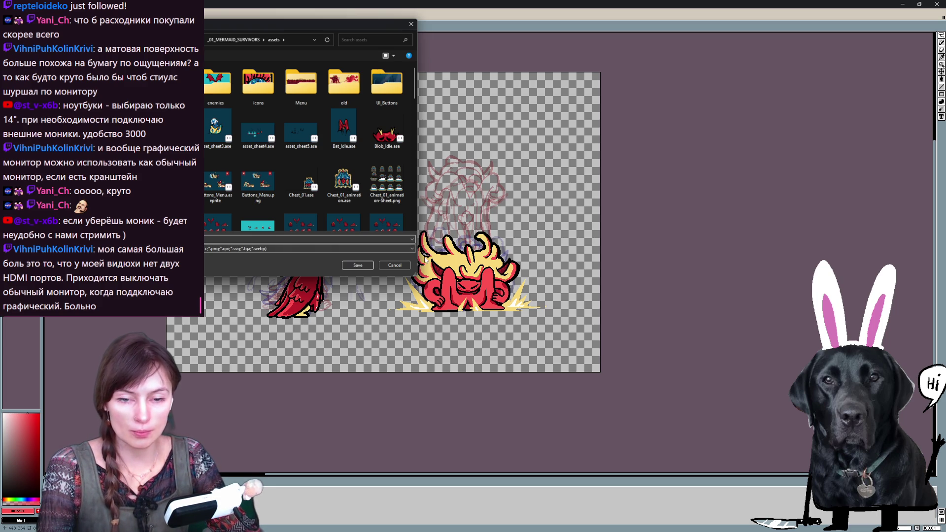
pyautogui.press('Return')
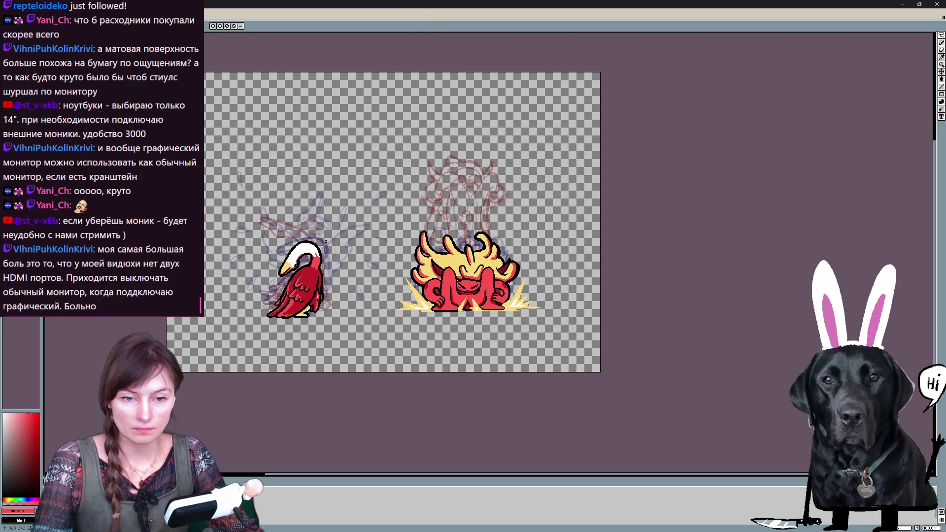
pyautogui.hotkey('ctrl', 'shift', 's')
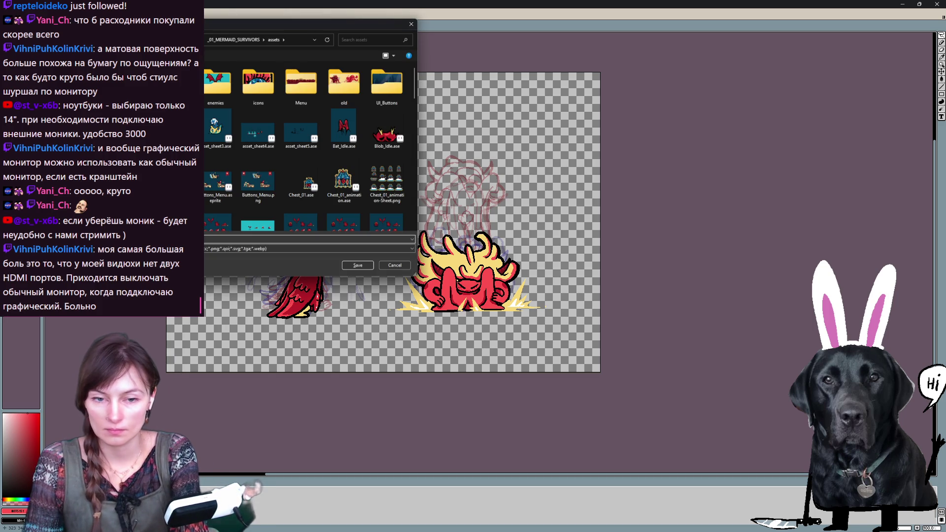
pyautogui.press('Return')
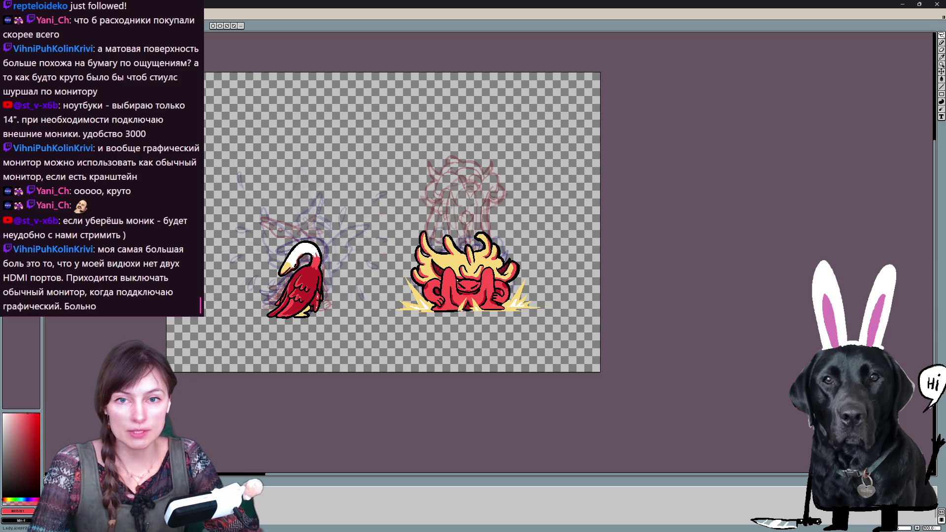
pyautogui.hotkey('ctrl', 'o')
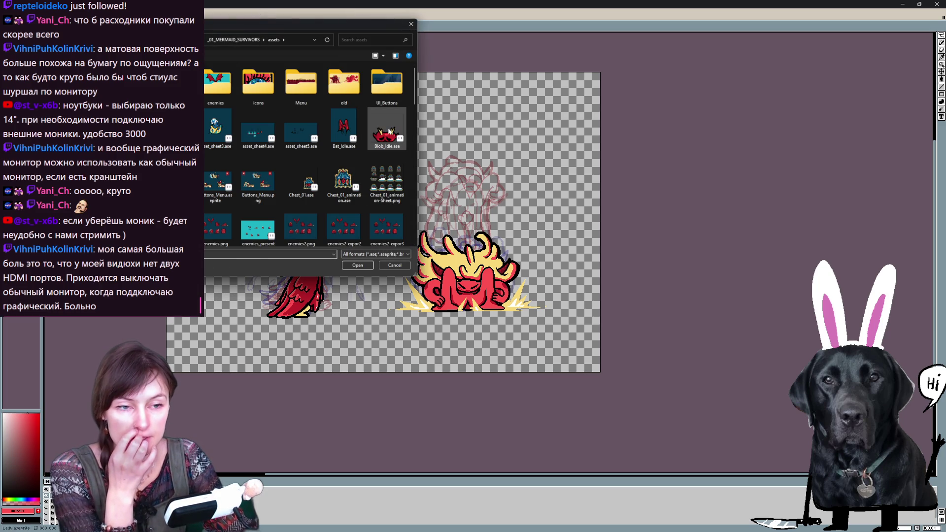
# - Open an idle animation file from assets and hide its teal background layer
pyautogui.press('Escape')
pyautogui.hotkey('ctrl', 'Tab')
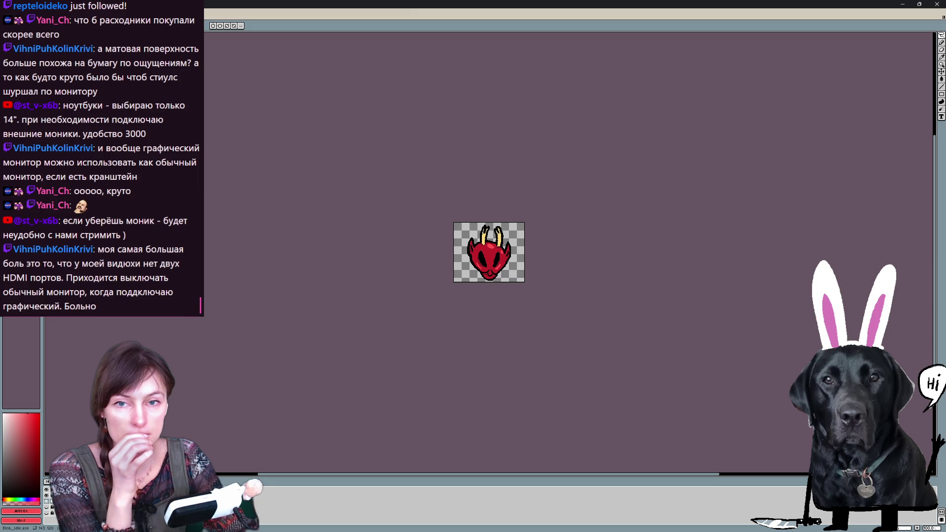
pyautogui.hotkey('ctrl', 'o')
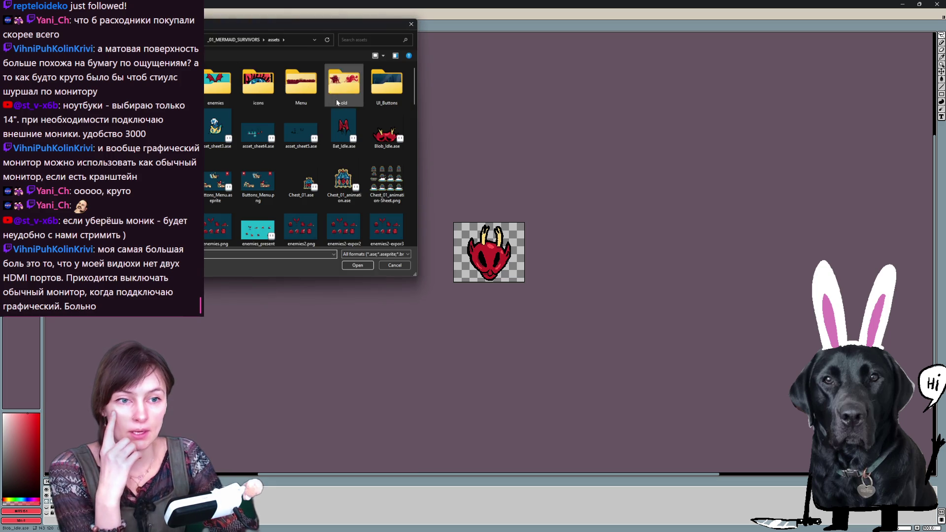
pyautogui.doubleClick(342, 133)
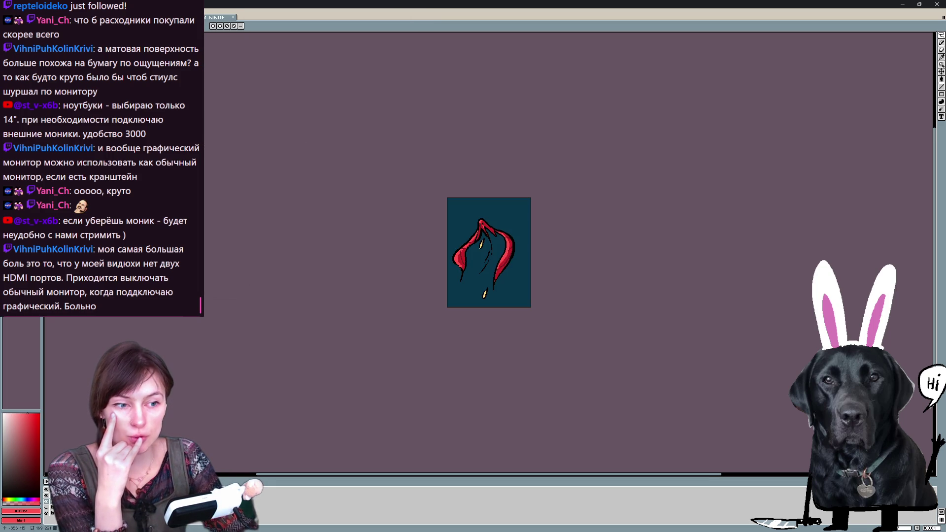
pyautogui.click(48, 514)
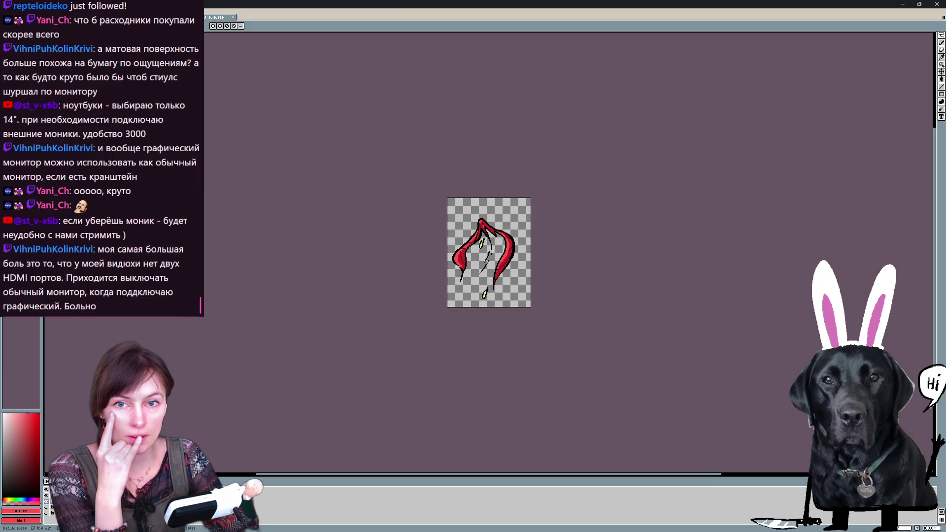
# - Open the Goose sprite file from the assets folder
pyautogui.hotkey('ctrl', 'o')
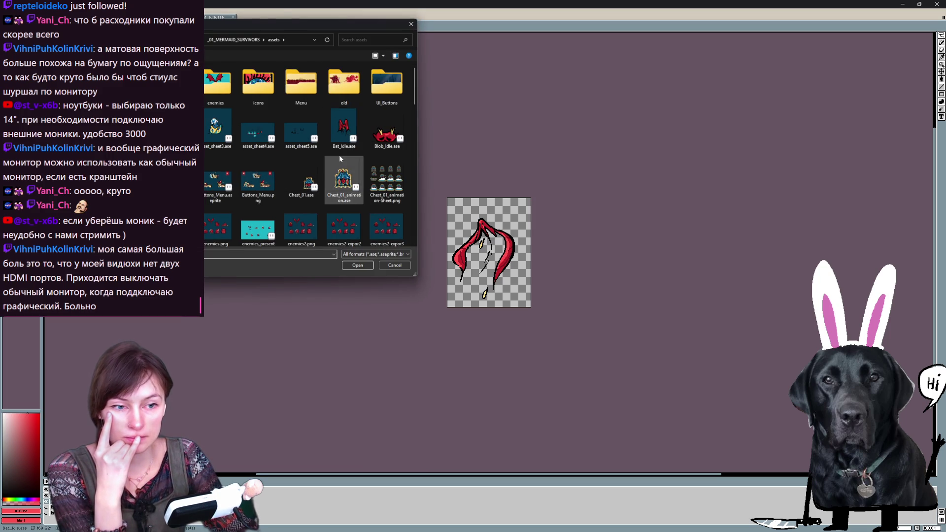
pyautogui.scroll(-2, 338, 155)
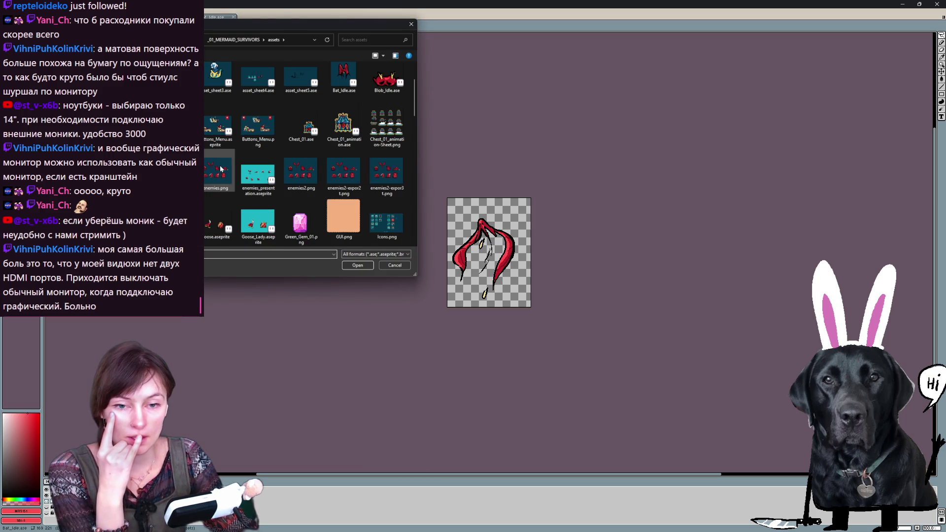
pyautogui.doubleClick(210, 233)
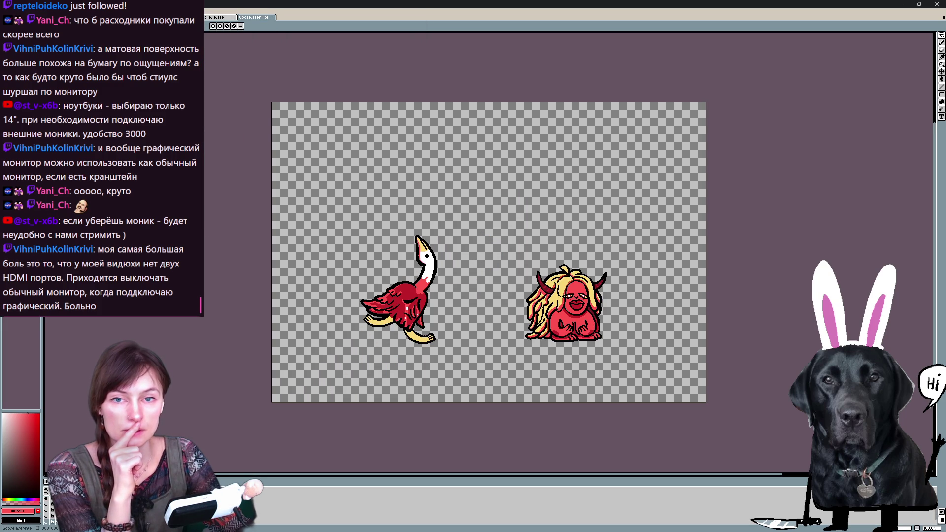
# - Open the Kadilo sprite file from the assets folder
pyautogui.hotkey('ctrl', 'o')
pyautogui.scroll(-2, 234, 177)
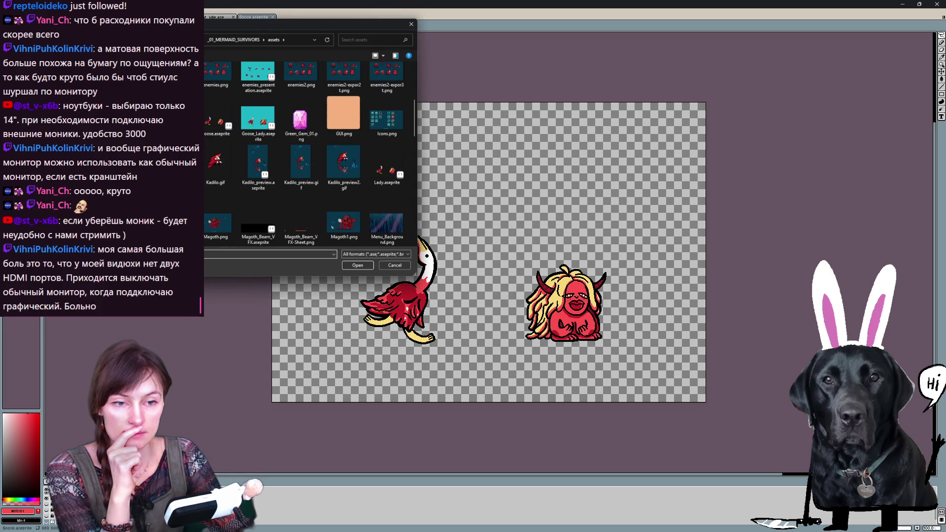
pyautogui.doubleClick(215, 163)
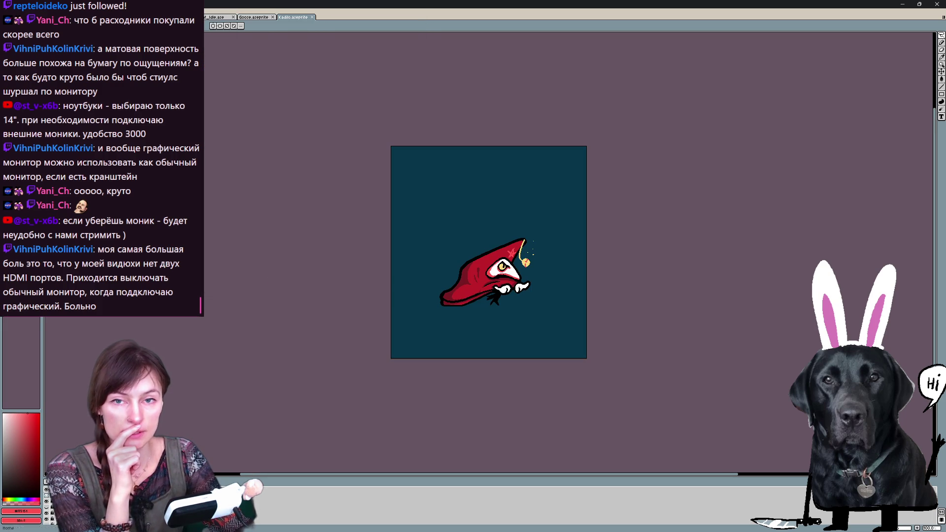
# - Browse the assets folder down to the Nose_Idle files and open Nose_Idle
pyautogui.hotkey('ctrl', 'o')
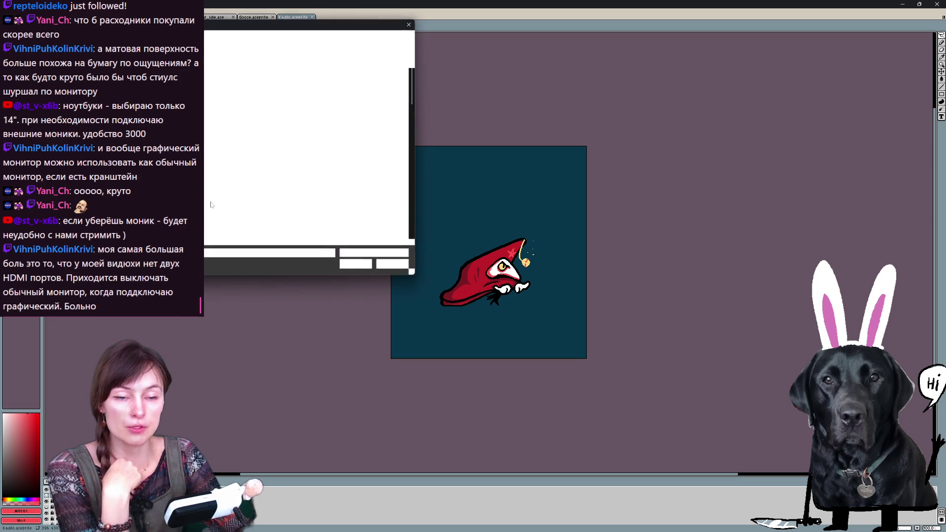
pyautogui.scroll(-2, 212, 204)
pyautogui.scroll(3, 211, 204)
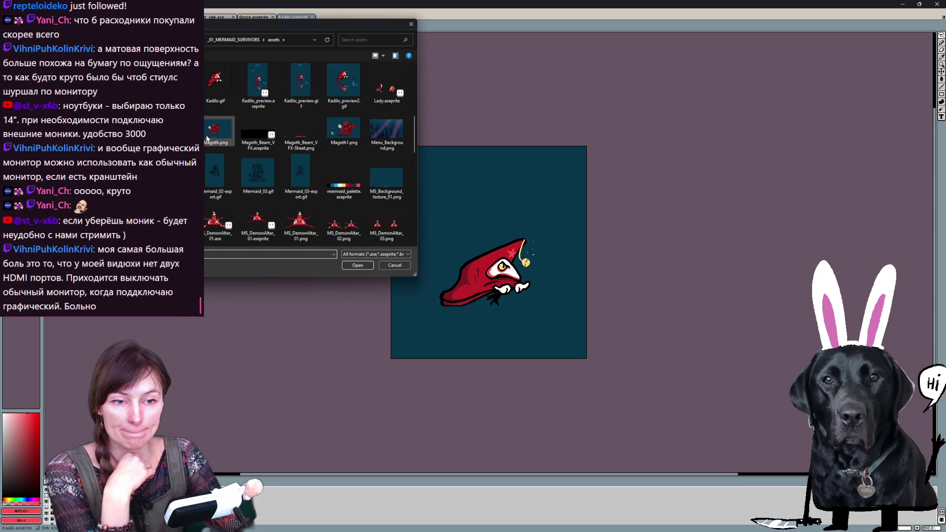
pyautogui.scroll(-2, 207, 139)
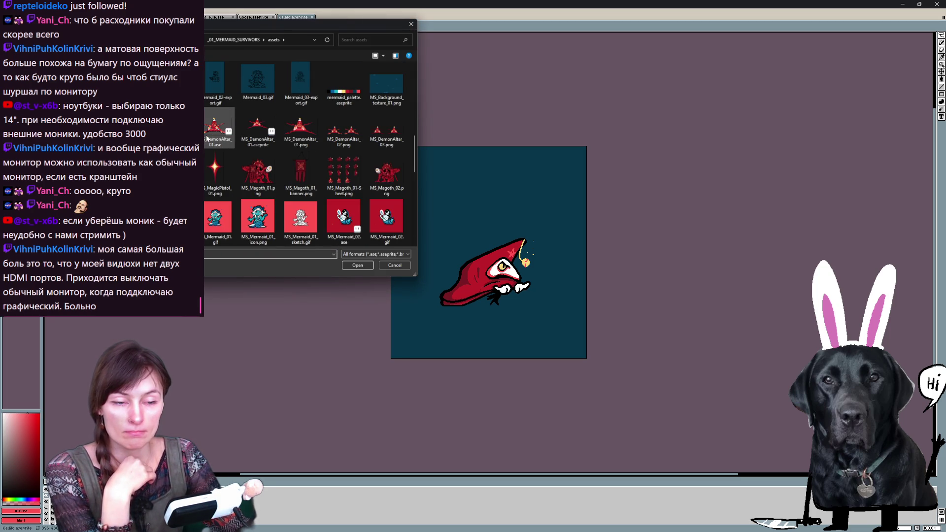
pyautogui.scroll(-4, 207, 139)
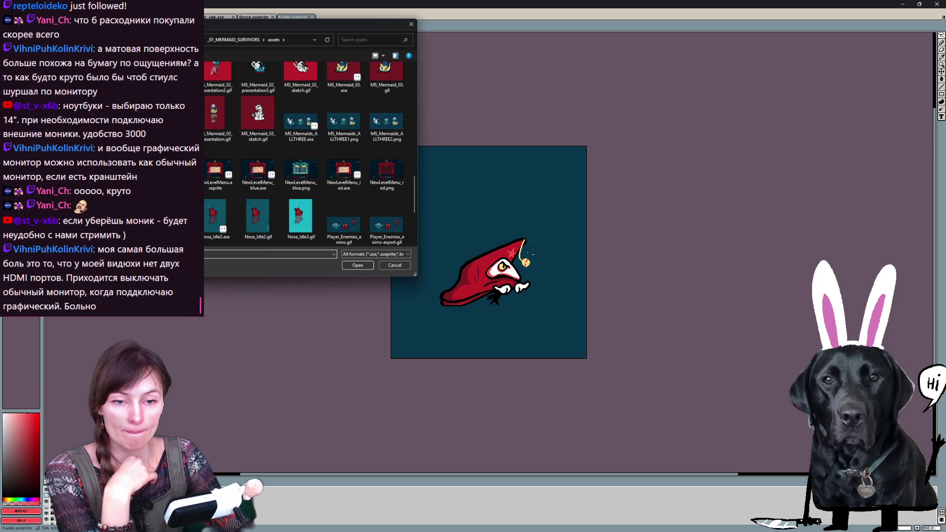
pyautogui.doubleClick(215, 216)
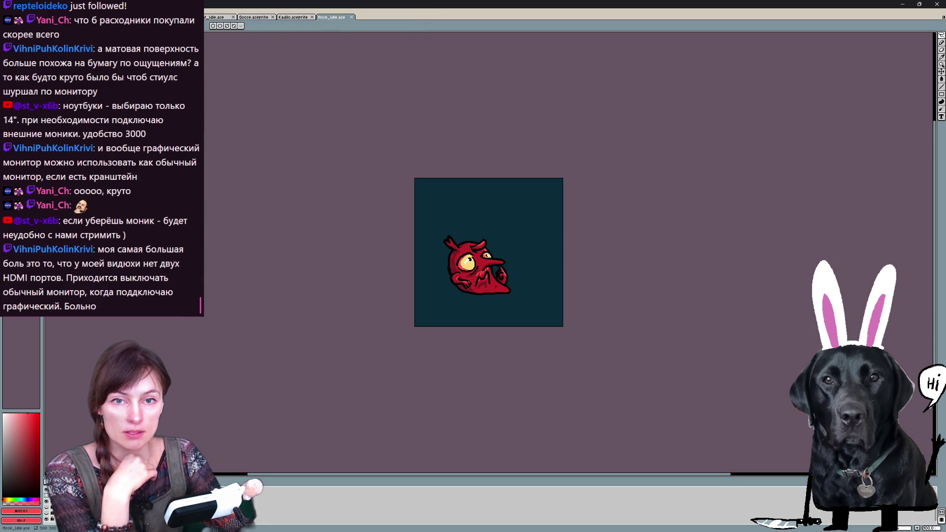
# - Open the Spireman_Idle sprite file from the assets folder in a new tab
pyautogui.hotkey('ctrl', 'o')
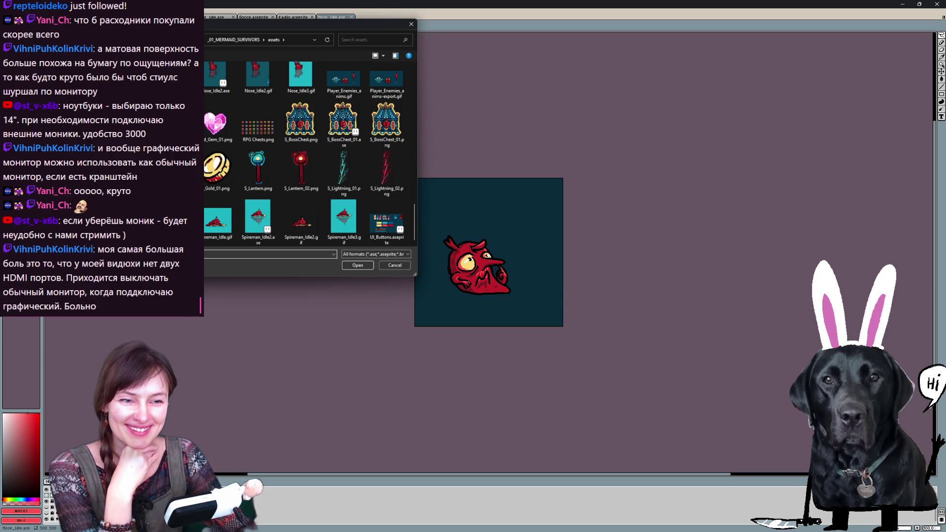
pyautogui.doubleClick(258, 219)
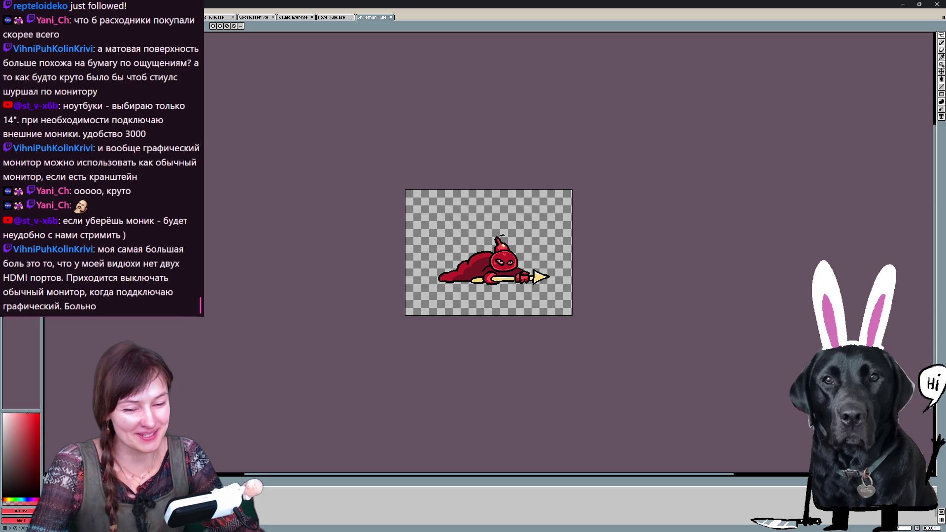
# - Step through the Spireman frames, dismissing Save As, and return to the lying spear pose
pyautogui.press('Right')
pyautogui.press('Right')
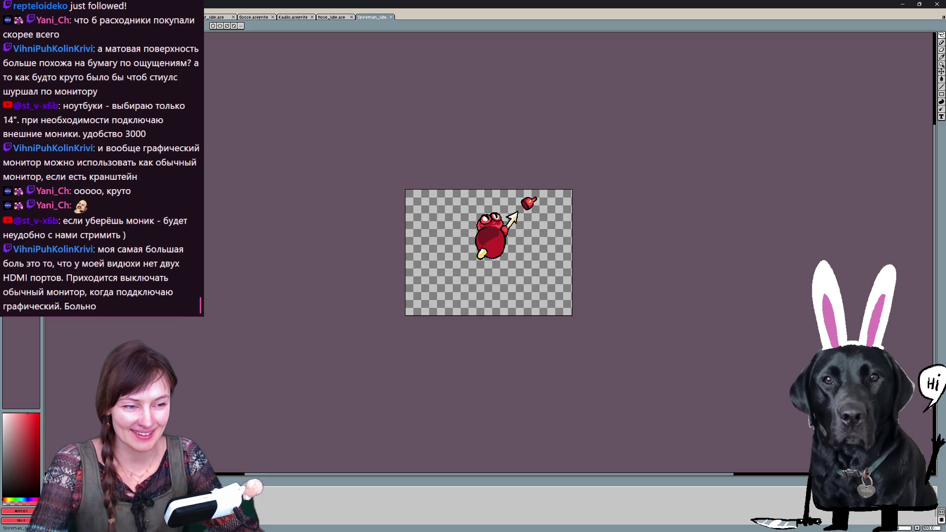
pyautogui.press('Right')
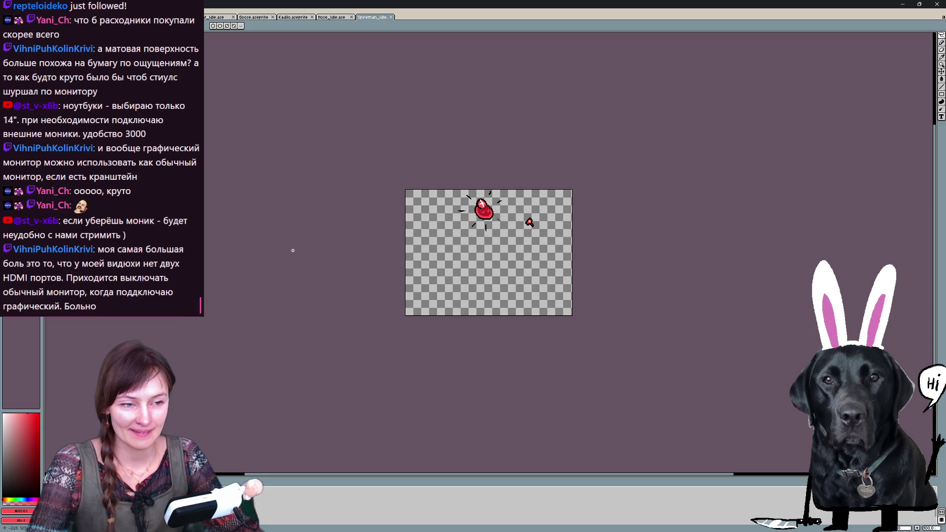
pyautogui.hotkey('ctrl', 'shift', 's')
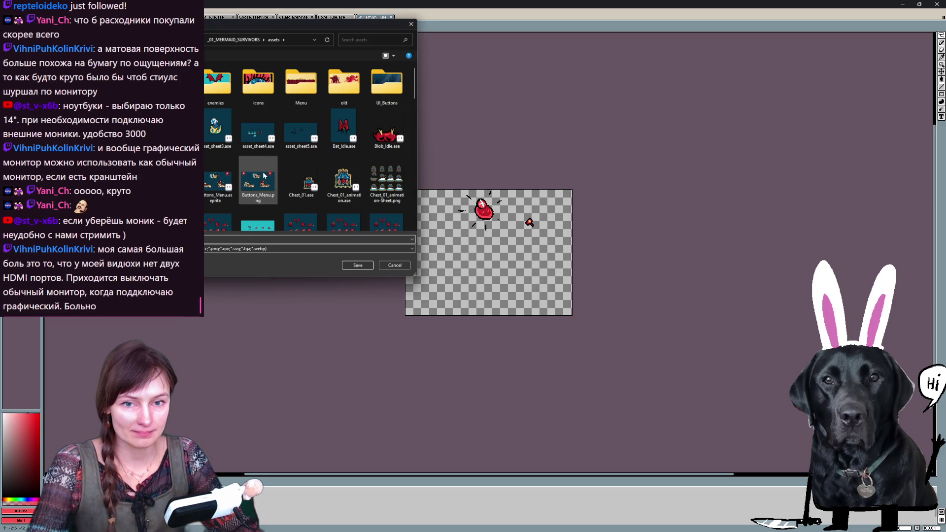
pyautogui.click(387, 265)
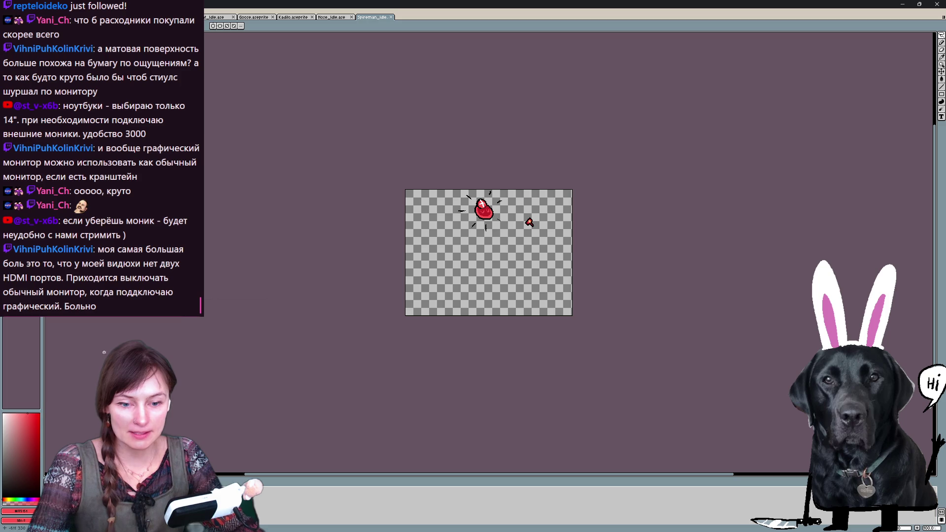
pyautogui.press('Right')
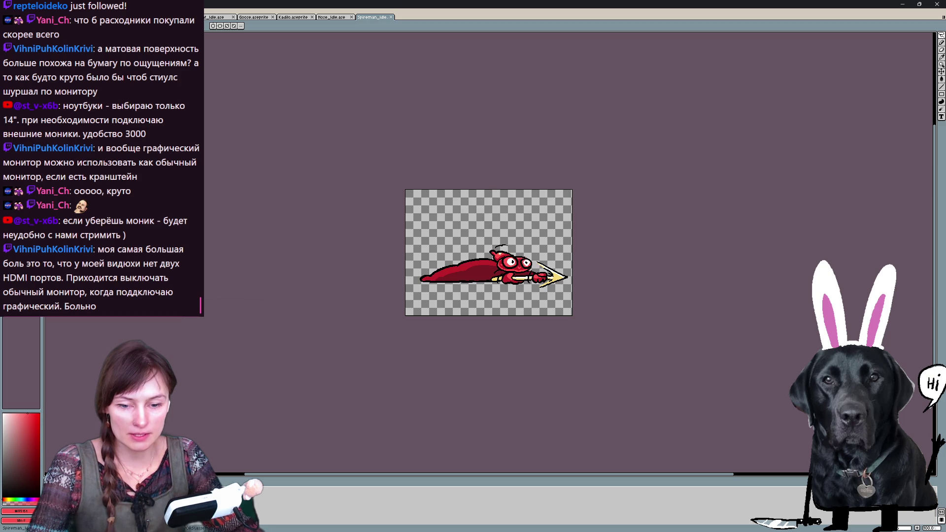
# - Turn on onion skin at 200% zoom, disabling Loop through tag frames and Current layer only
pyautogui.press('F3')
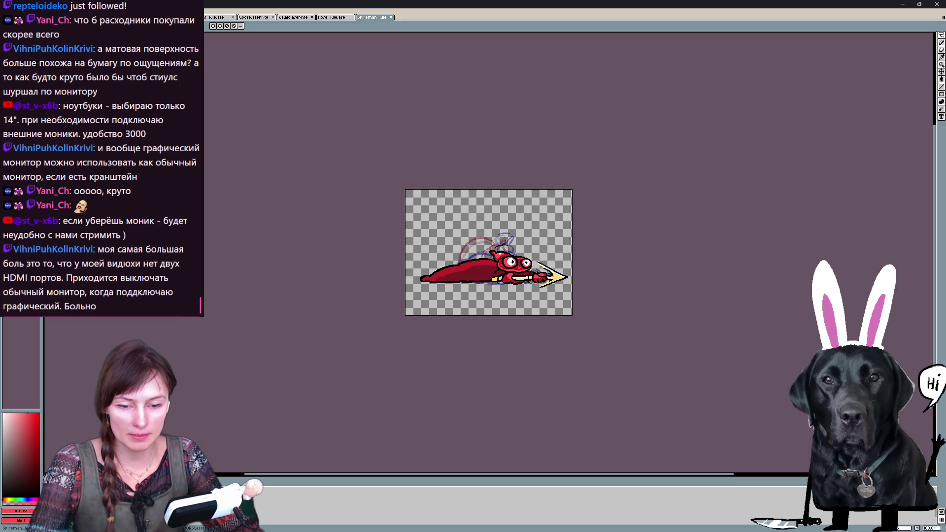
pyautogui.press('+')
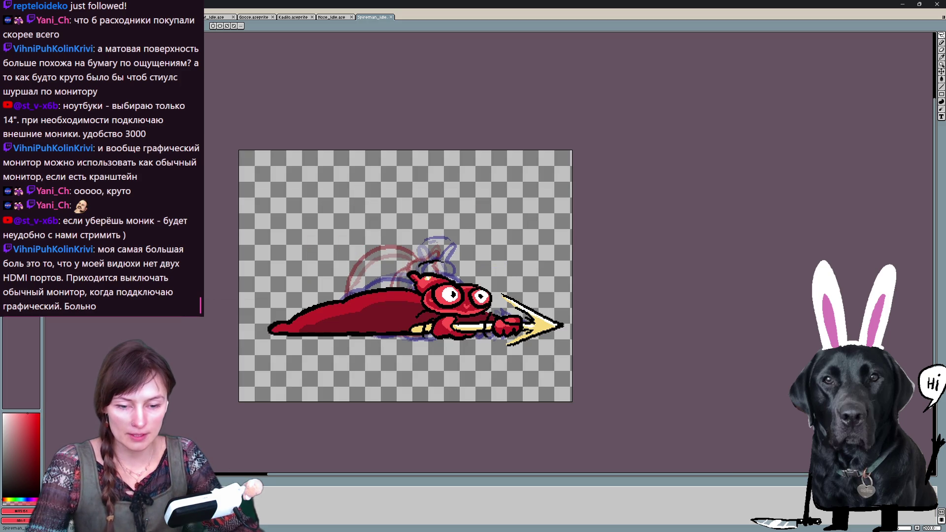
pyautogui.click(29, 490)
pyautogui.click(27, 454)
pyautogui.click(45, 460)
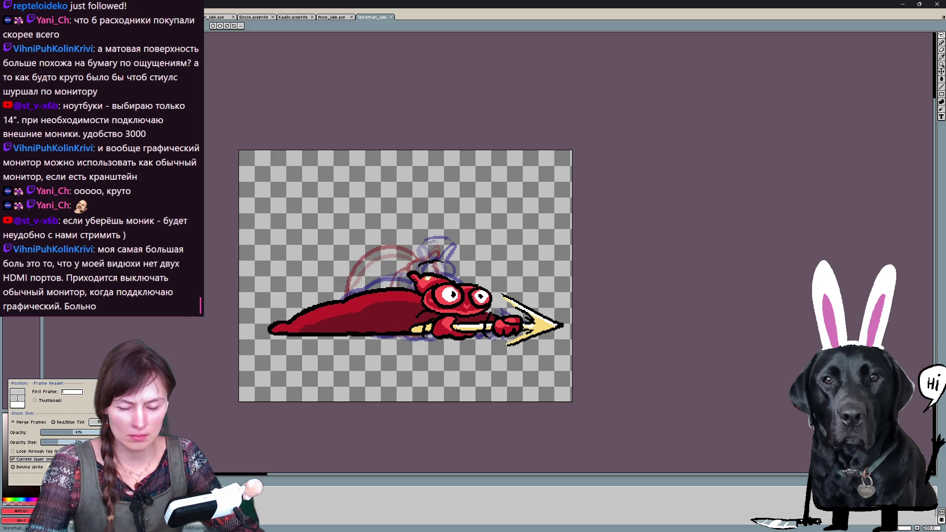
pyautogui.press('Escape')
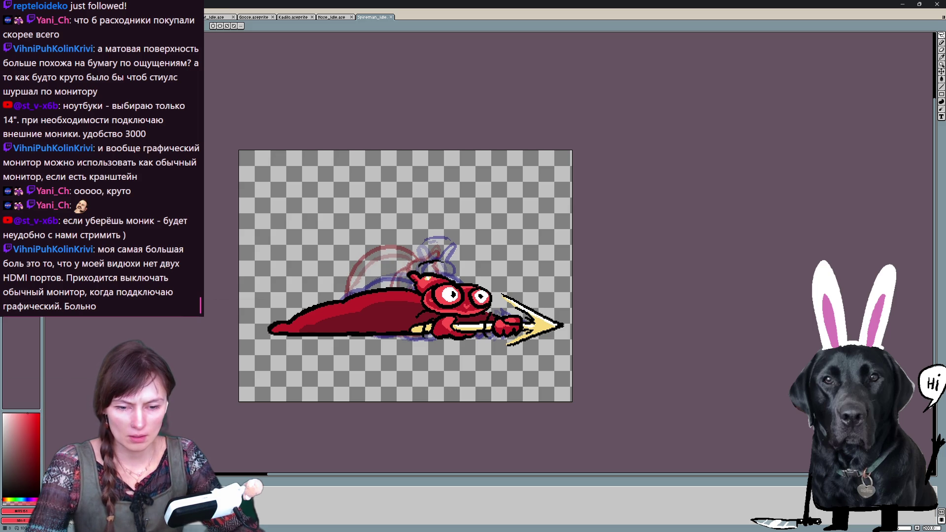
# - Step through the frames with onion skin, ending on the lying spear frame
pyautogui.press('Left')
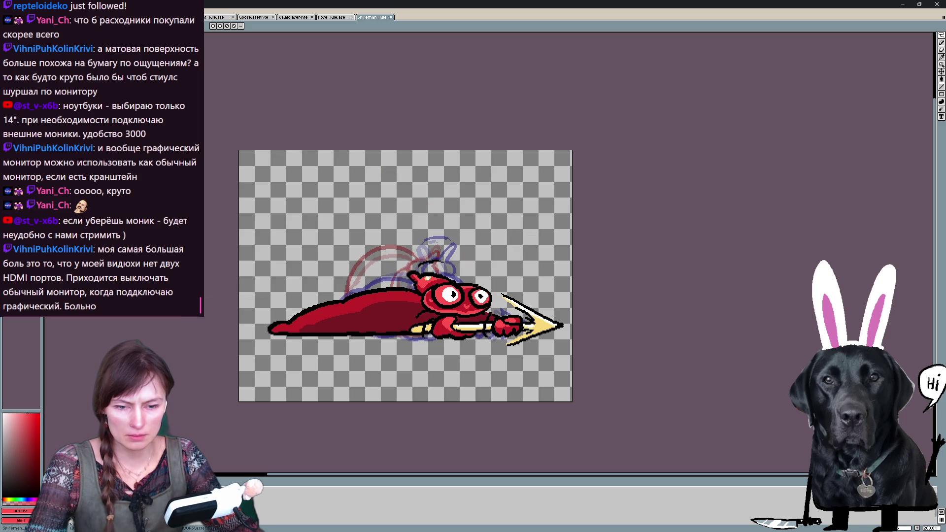
pyautogui.press('Right')
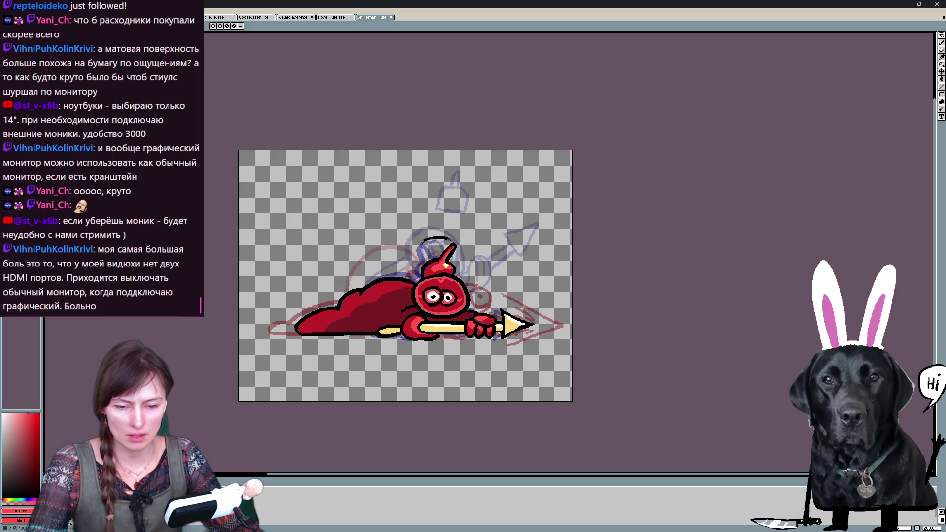
pyautogui.press('Right')
pyautogui.press('Right')
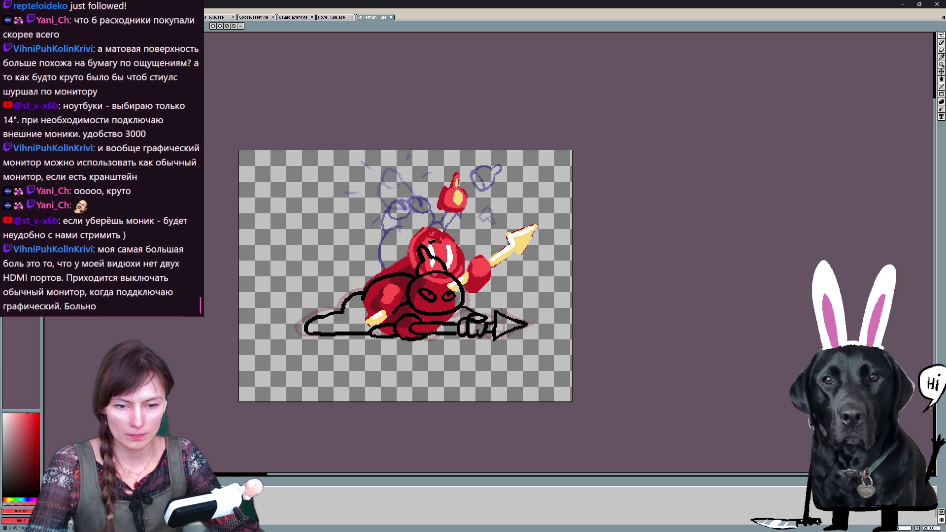
pyautogui.press('Right')
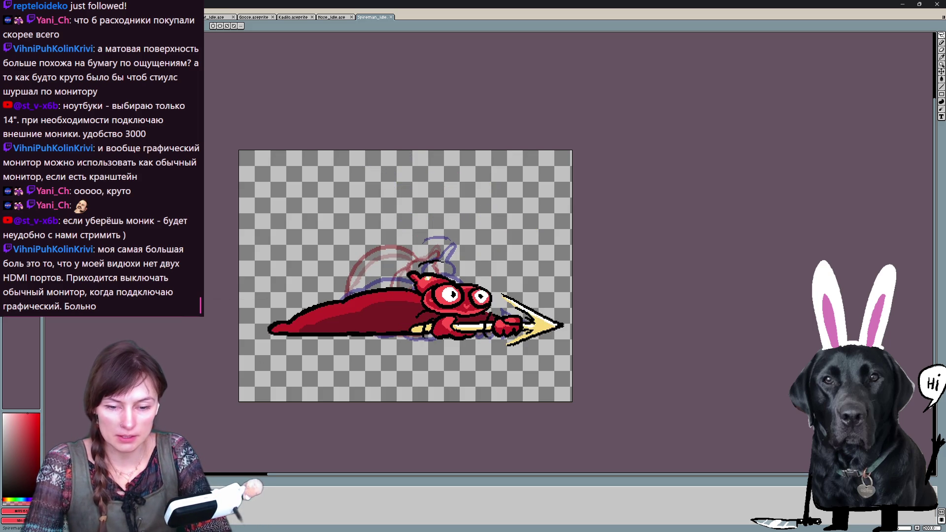
# - Make the previous frame's onion-skin ghost more opaque in the onion-skin settings
pyautogui.click(48, 490)
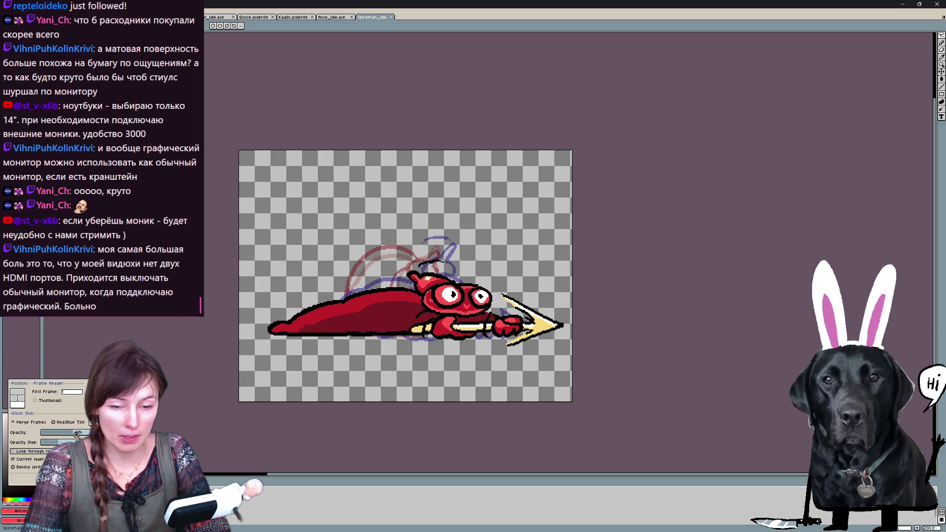
pyautogui.moveTo(59, 442); pyautogui.dragTo(49, 441)
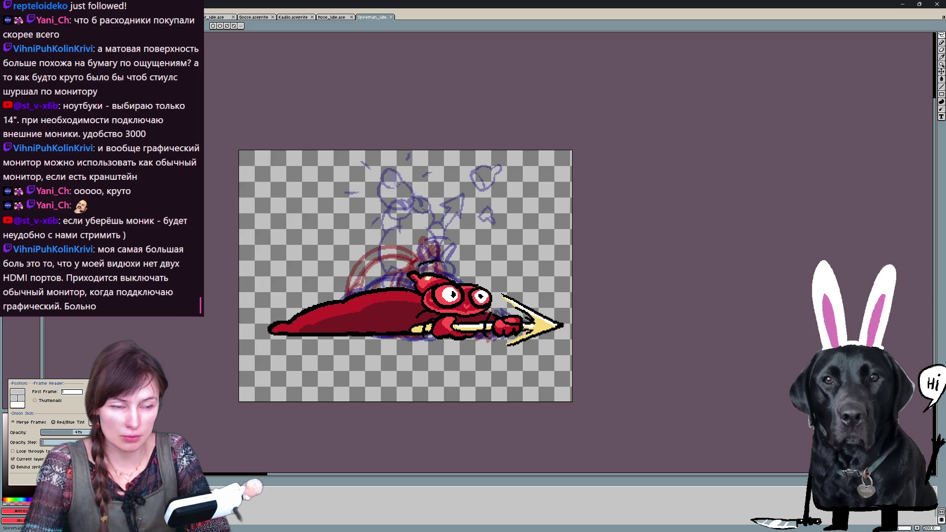
pyautogui.press('Escape')
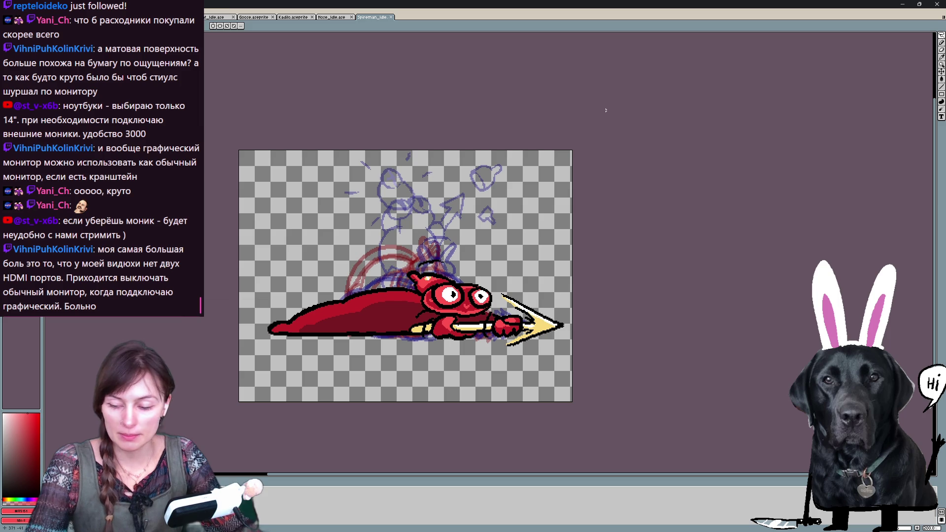
# - In Canvas Size, trim 55 px from the bottom, 6 px from the right, 28 px from the left
pyautogui.hotkey('ctrl', 'alt', 'c')
pyautogui.moveTo(383, 406); pyautogui.dragTo(393, 352)
pyautogui.moveTo(574, 245); pyautogui.dragTo(569, 246)
pyautogui.moveTo(244, 275); pyautogui.dragTo(268, 274)
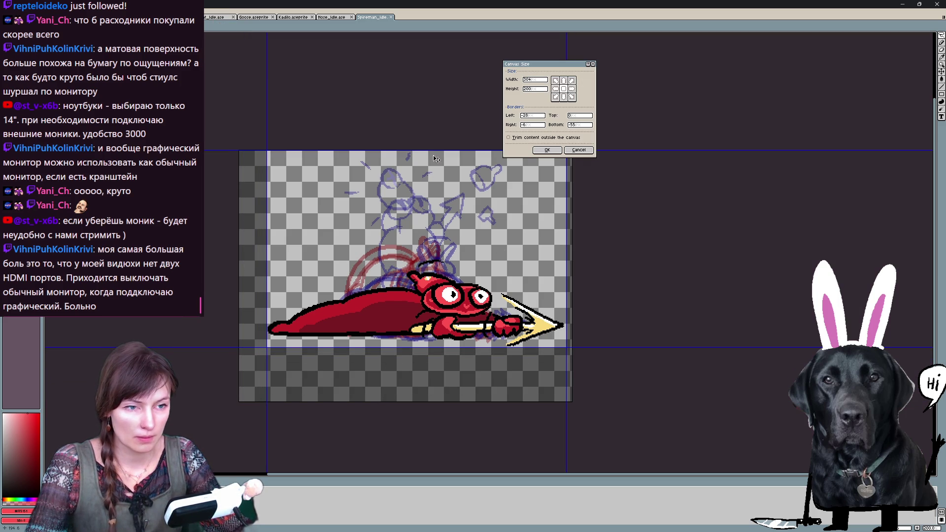
# - Trim a few pixels off the top, apply the Canvas Size crop and save Spireman_Idle
pyautogui.moveTo(466, 150); pyautogui.dragTo(467, 150)
pyautogui.click(547, 150)
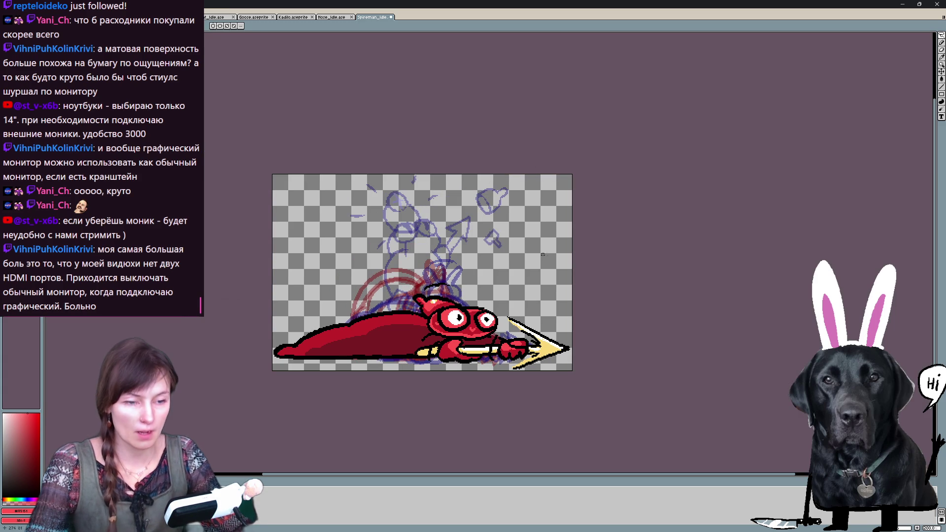
pyautogui.hotkey('ctrl', 's')
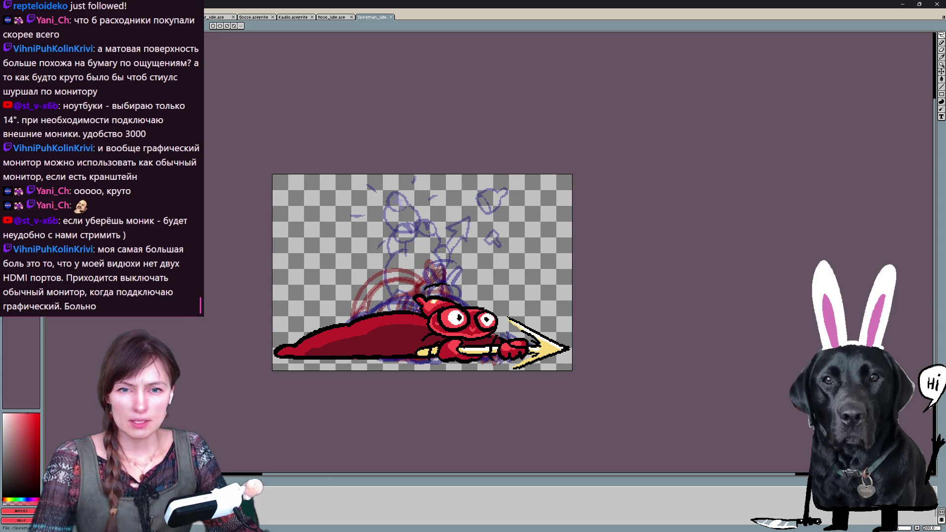
# - Preview a grid-layout sprite sheet export, then cancel it
pyautogui.hotkey('ctrl', 'e')
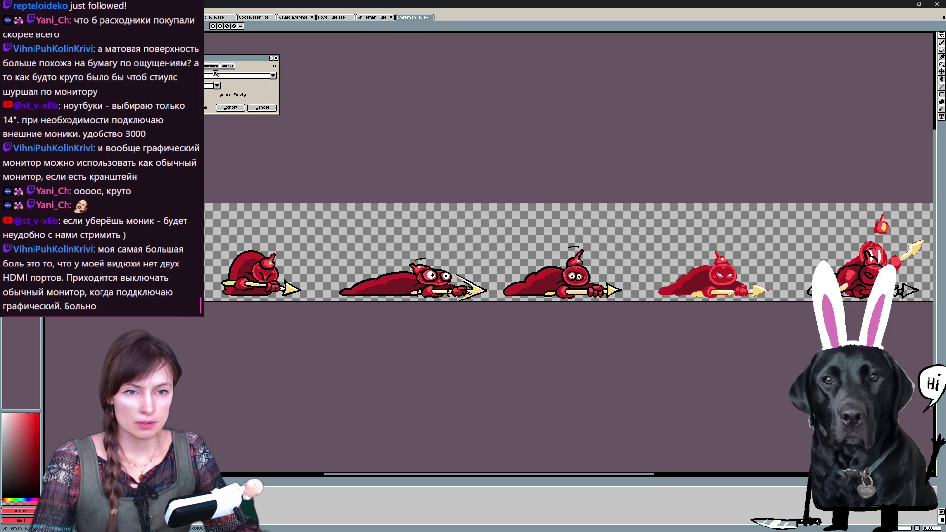
pyautogui.click(215, 76)
pyautogui.click(236, 93)
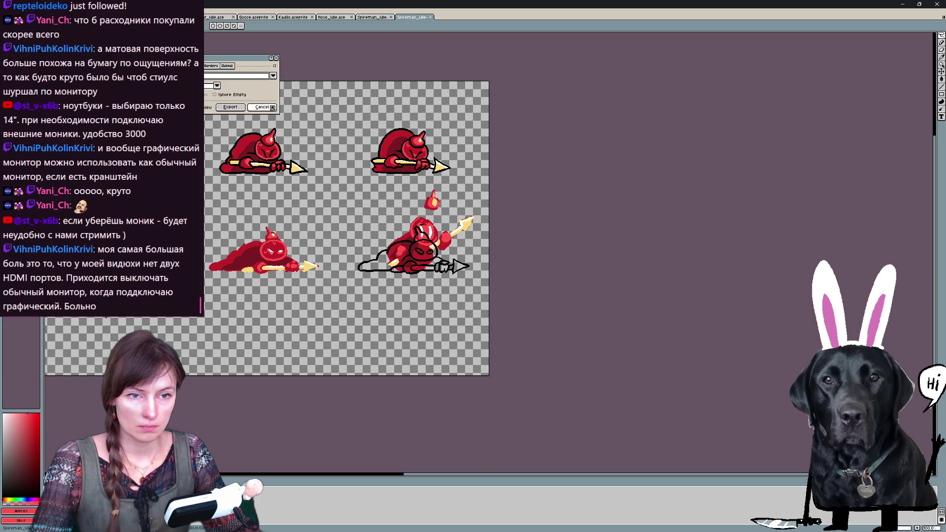
pyautogui.click(272, 107)
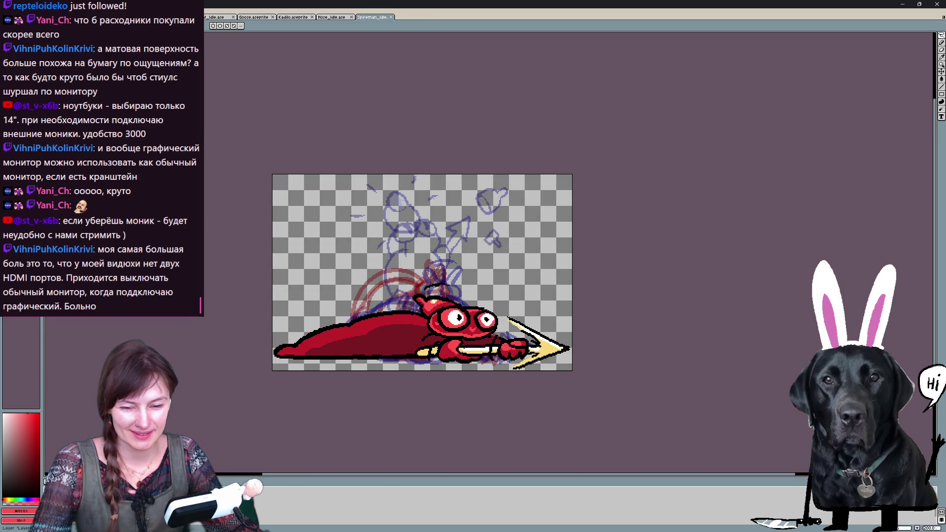
pyautogui.press('F3')
# - Step back and forth through the Spireman frames and undo the last change
pyautogui.press('Right')
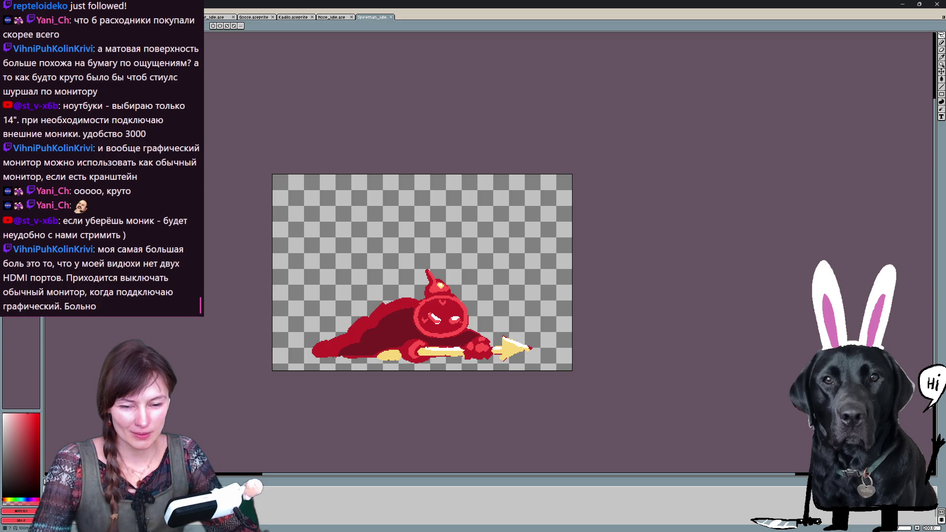
pyautogui.press('Right')
pyautogui.press('Left')
pyautogui.press('Left')
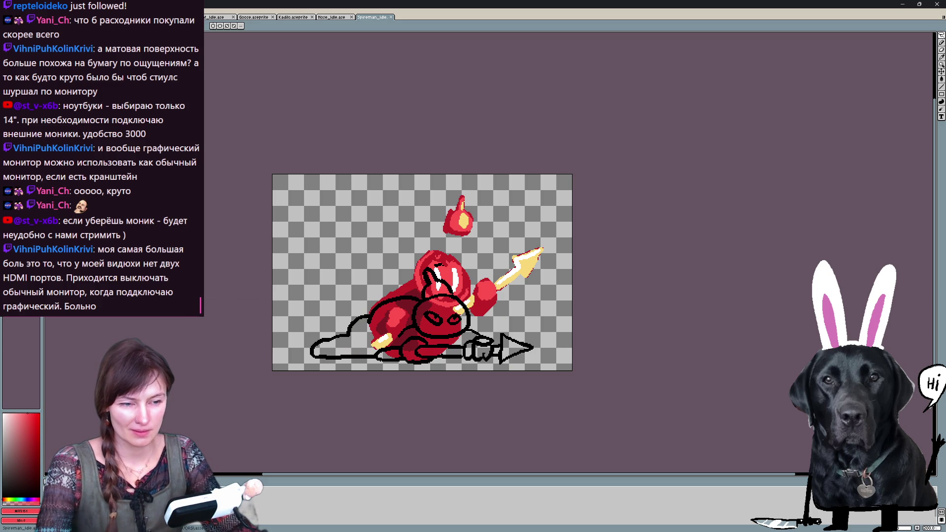
pyautogui.press('Right')
pyautogui.press('Right')
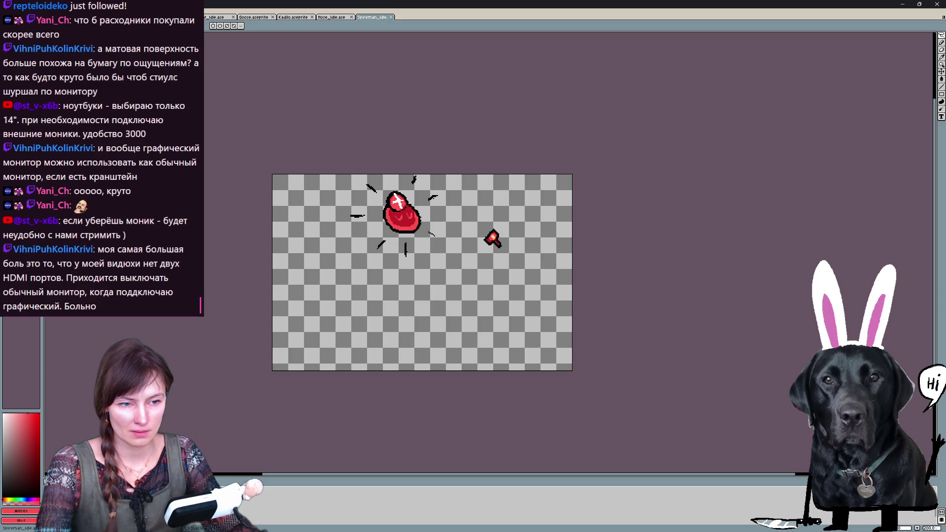
pyautogui.press('Left')
pyautogui.press('Left')
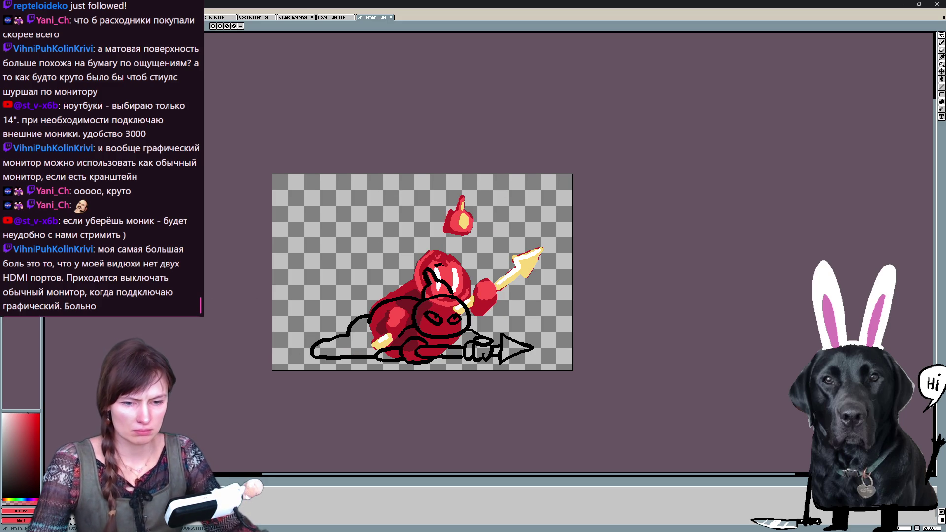
pyautogui.hotkey('ctrl', 'z')
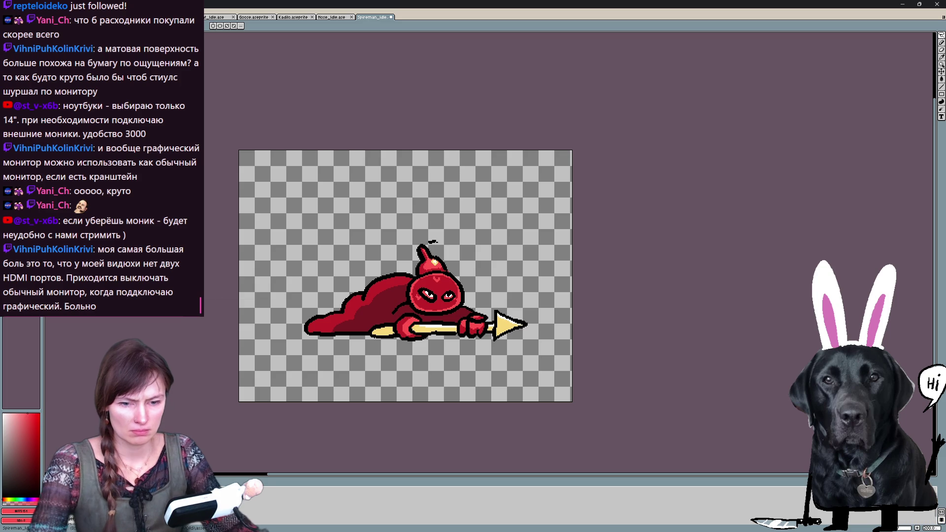
pyautogui.press('Right')
pyautogui.press('Right')
pyautogui.press('Left')
pyautogui.press('Left')
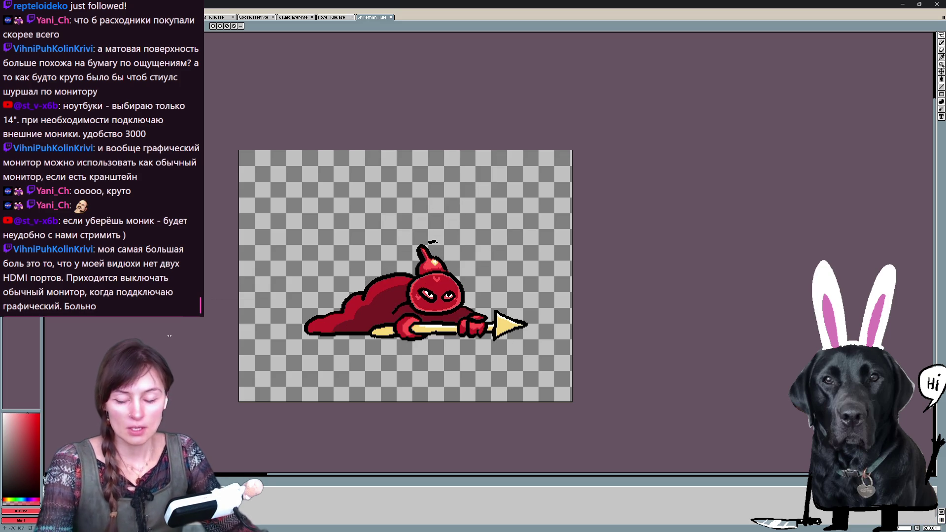
# - Reopen Canvas Size but cancel it, and toggle onion skin
pyautogui.hotkey('ctrl', 'alt', 'c')
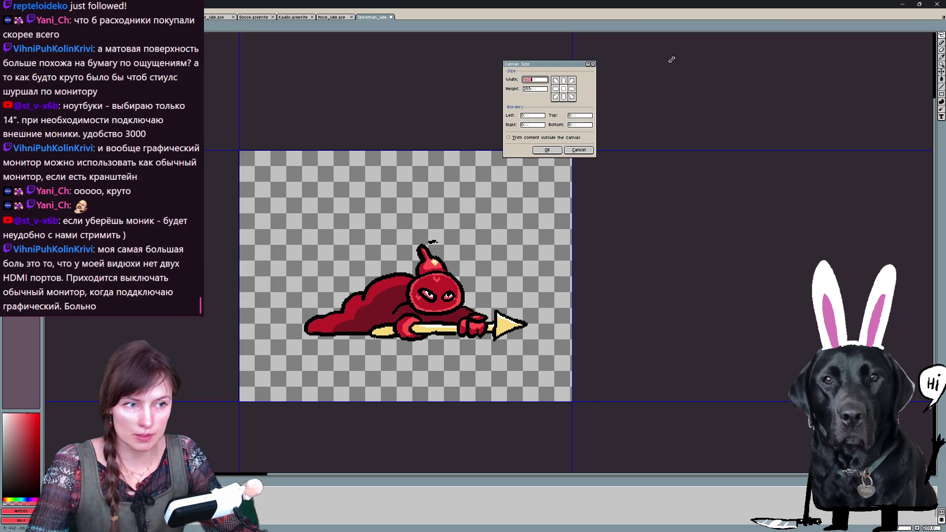
pyautogui.click(579, 150)
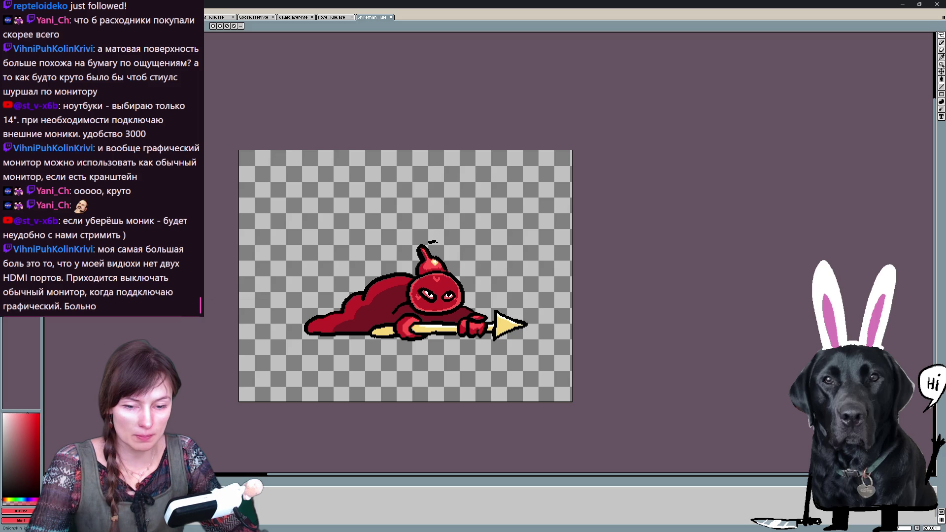
pyautogui.press('F3')
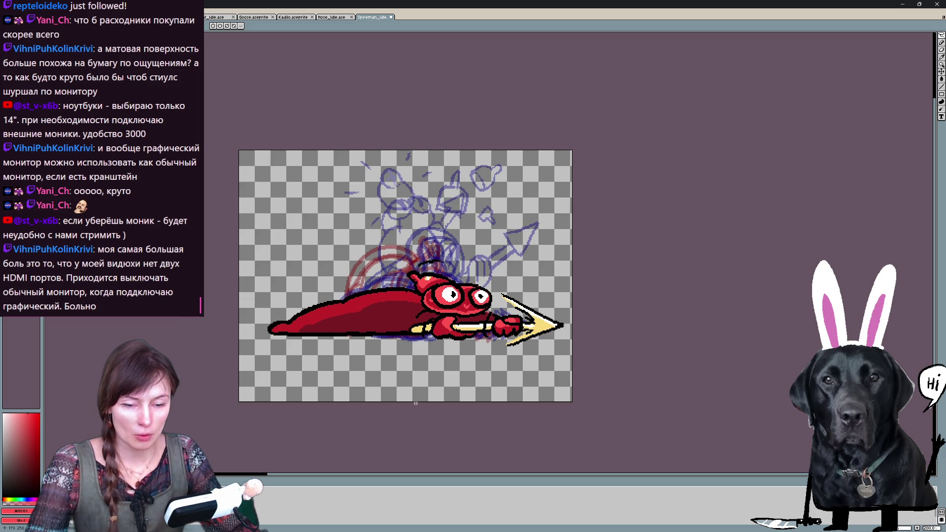
# - Crop the canvas to 302×201, trimming the bottom, 8 px right and 28 px left
pyautogui.hotkey('ctrl', 'alt', 'c')
pyautogui.moveTo(418, 401); pyautogui.dragTo(429, 351)
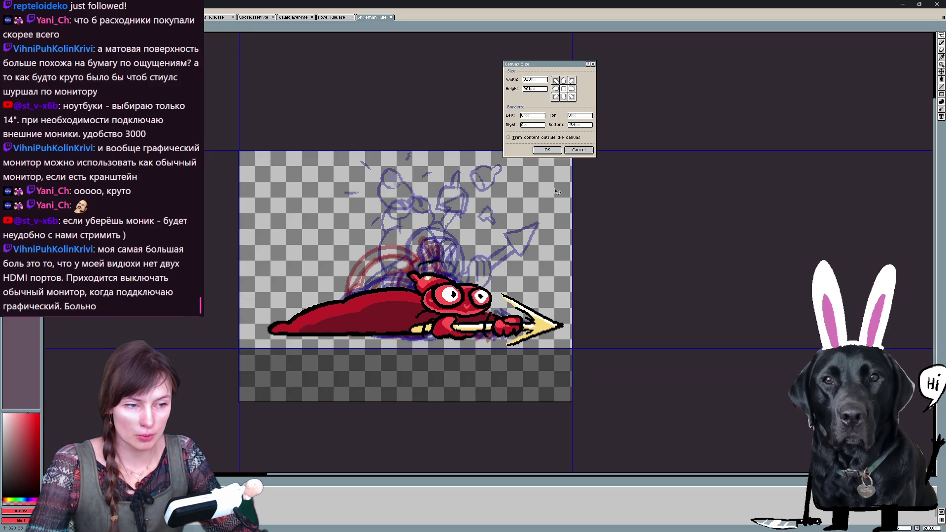
pyautogui.moveTo(572, 222); pyautogui.dragTo(565, 222)
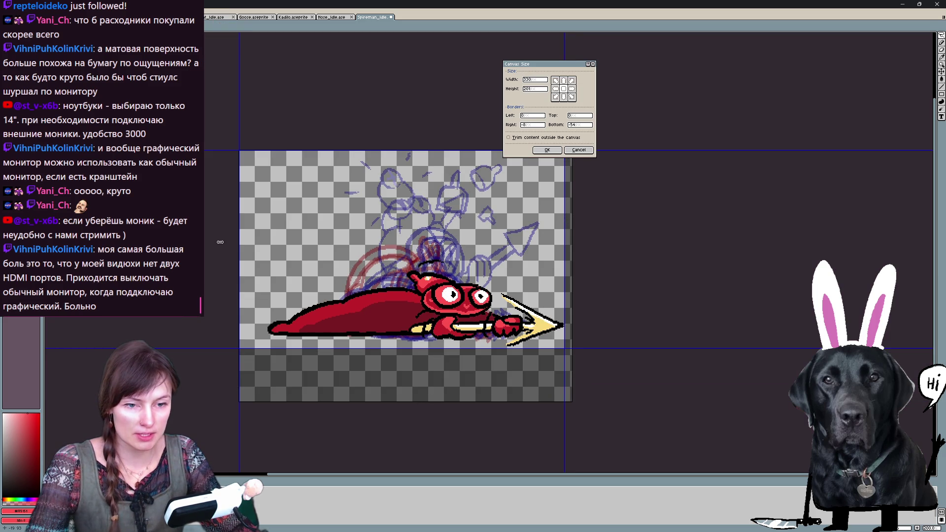
pyautogui.moveTo(238, 244); pyautogui.dragTo(265, 246)
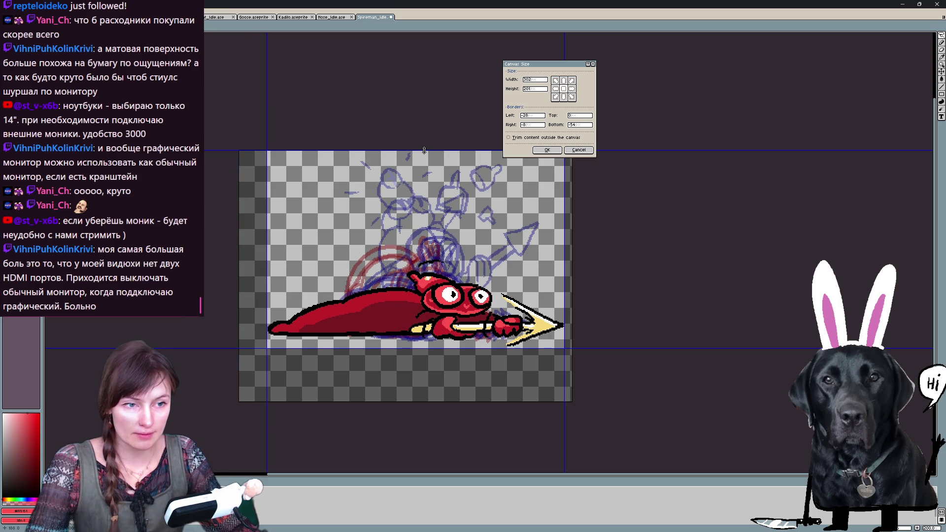
pyautogui.click(546, 150)
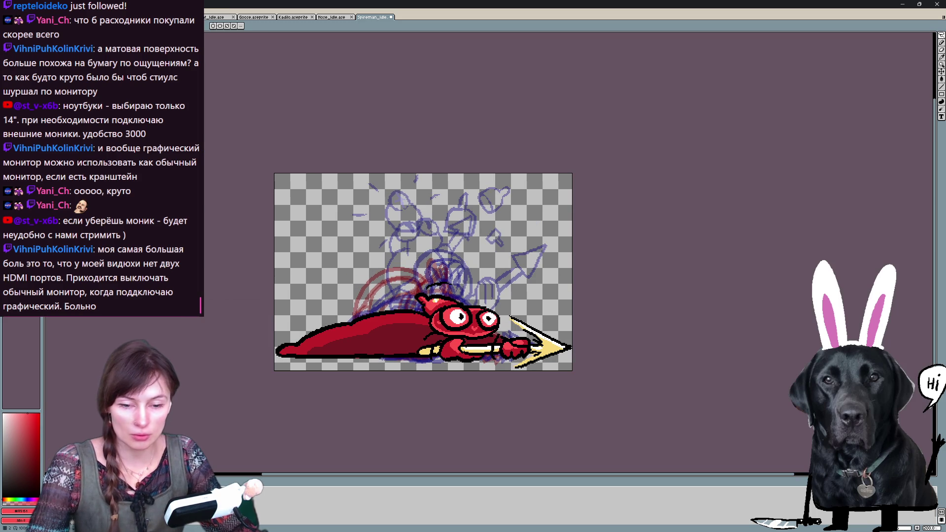
# - Cancel Save As and bring up the sprite-sheet export preview of all frames
pyautogui.hotkey('ctrl', 'shift', 's')
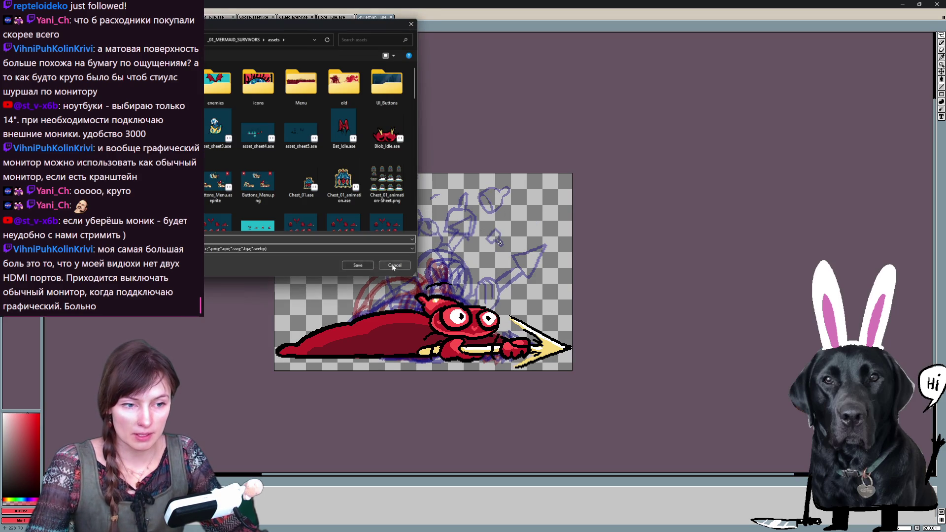
pyautogui.click(393, 265)
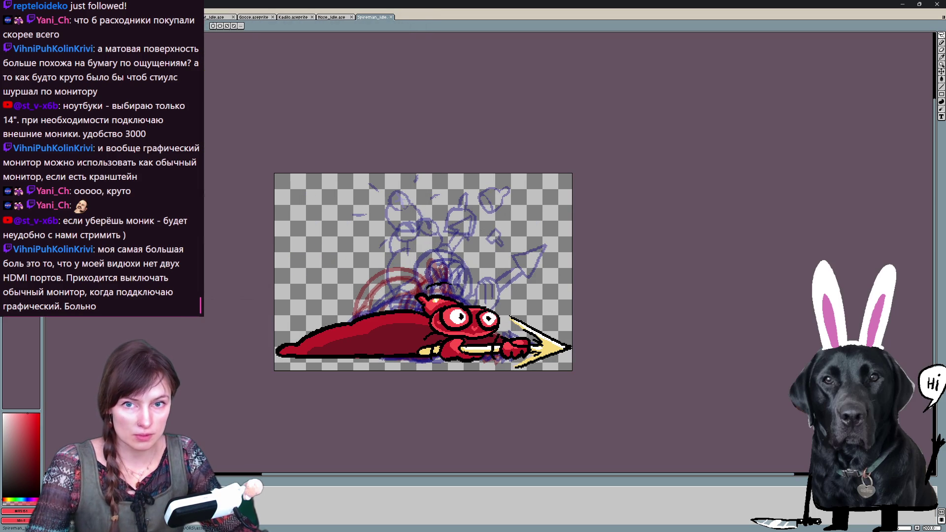
pyautogui.hotkey('ctrl', 'e')
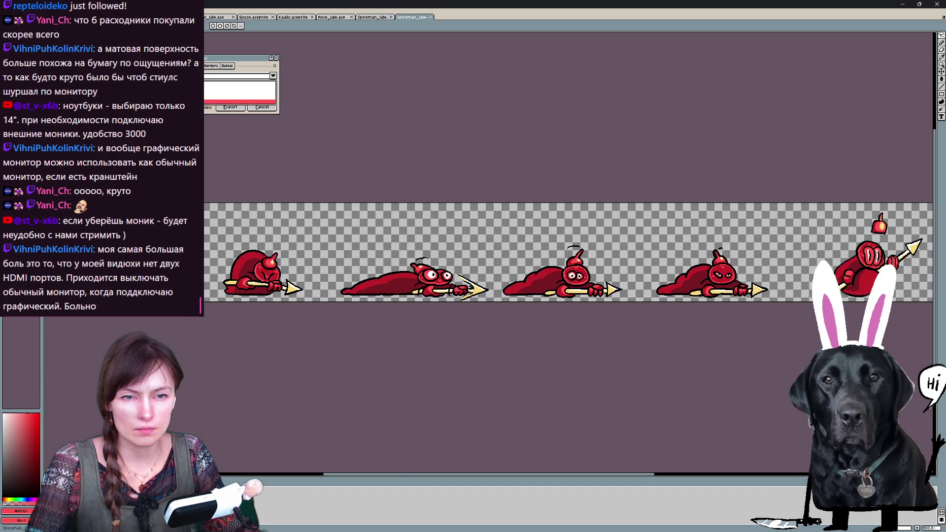
# - Export the Spireman idle frames as a grid-layout sprite sheet
pyautogui.click(237, 102)
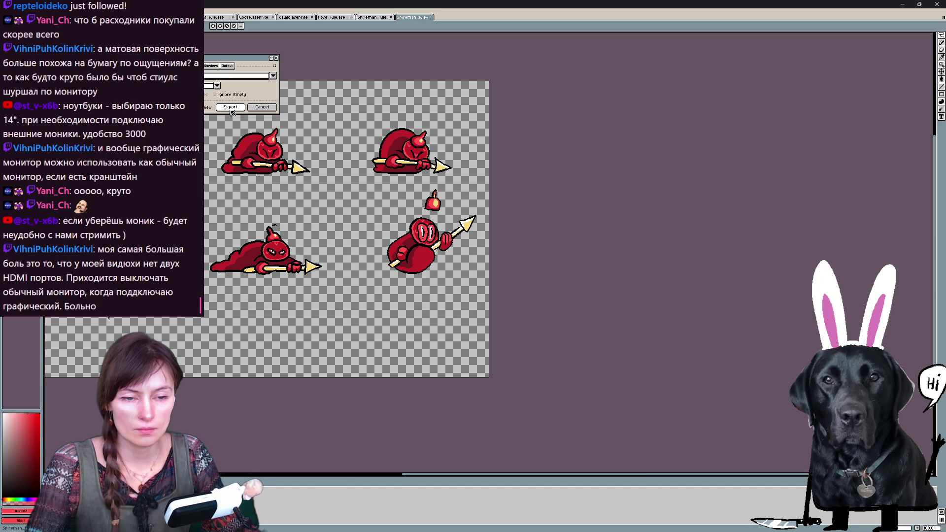
pyautogui.click(230, 109)
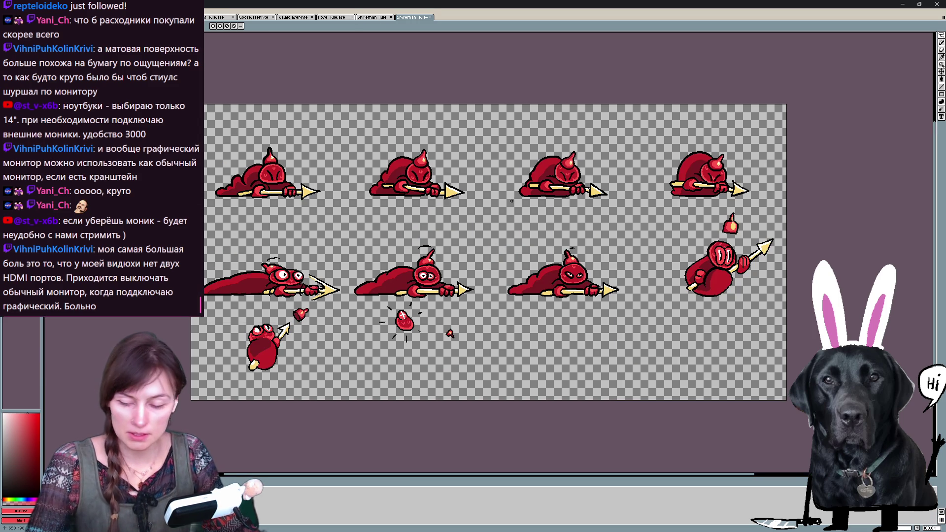
# - Start saving the sprite sheet with the png file type selected
pyautogui.hotkey('ctrl', 'shift', 's')
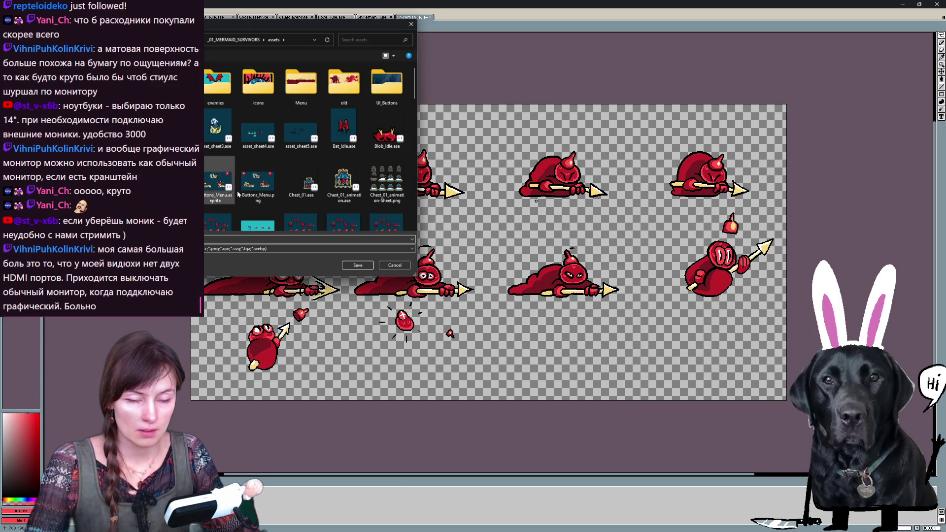
pyautogui.scroll(-2, 279, 203)
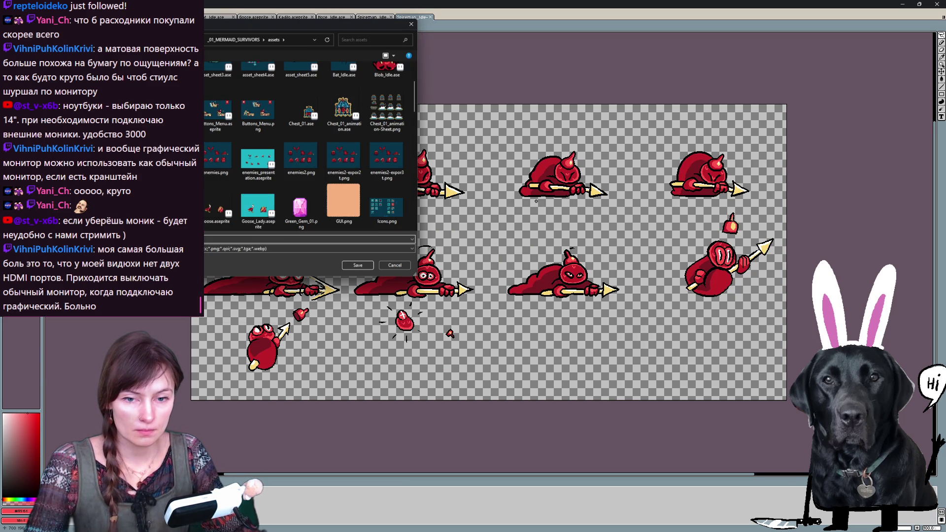
pyautogui.click(308, 248)
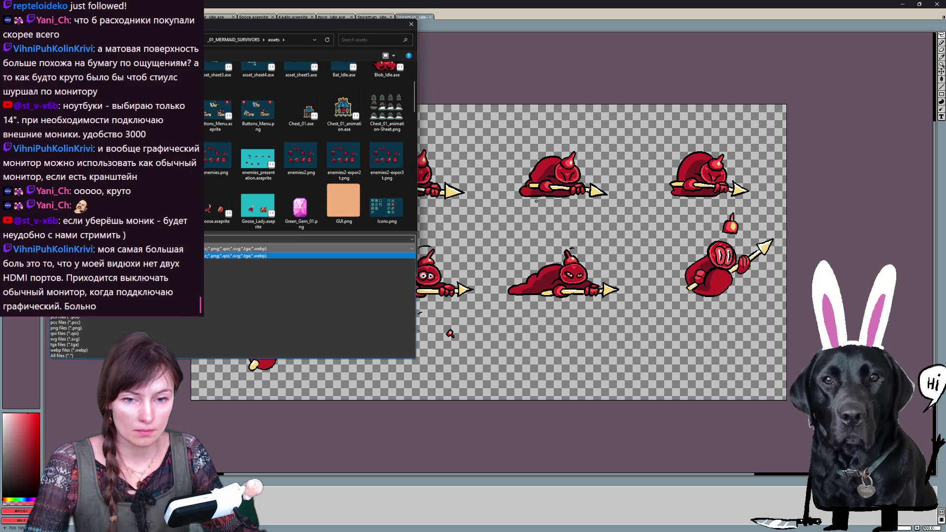
pyautogui.click(90, 328)
pyautogui.scroll(-5, 356, 170)
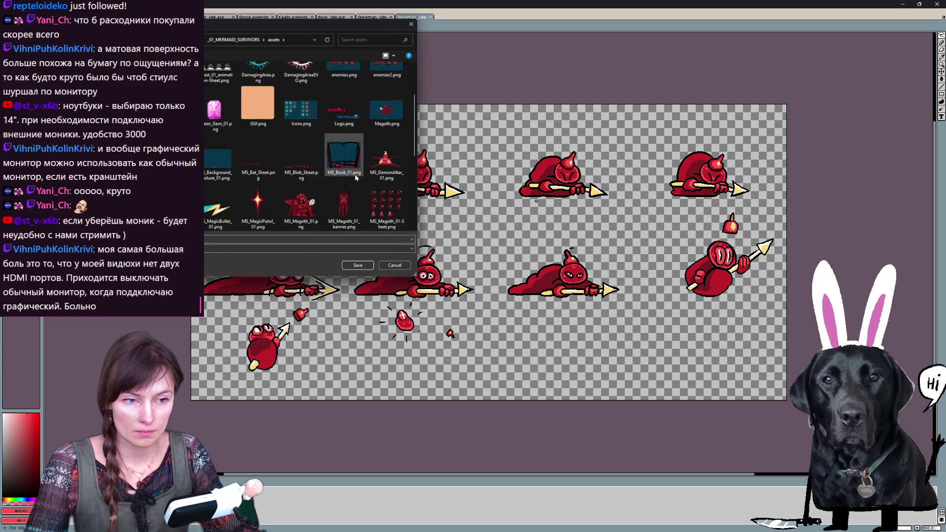
pyautogui.scroll(3, 356, 176)
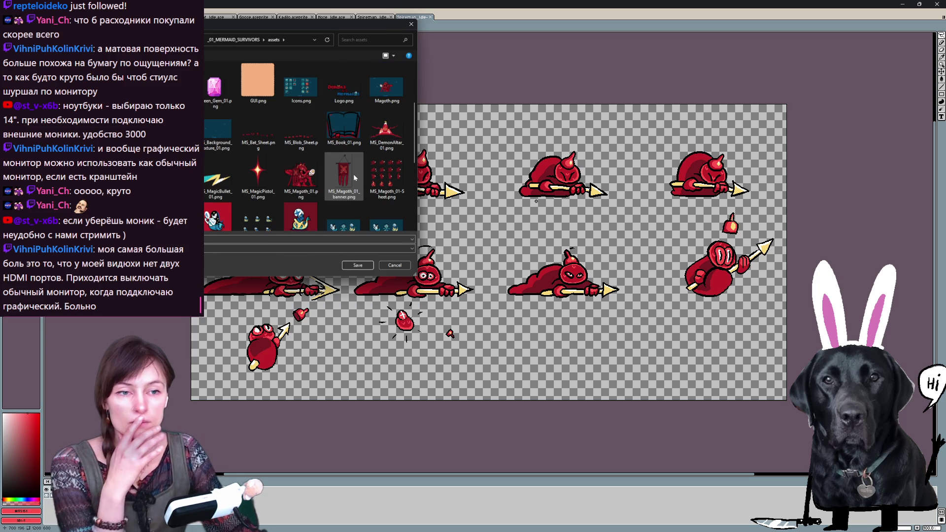
pyautogui.scroll(2, 353, 173)
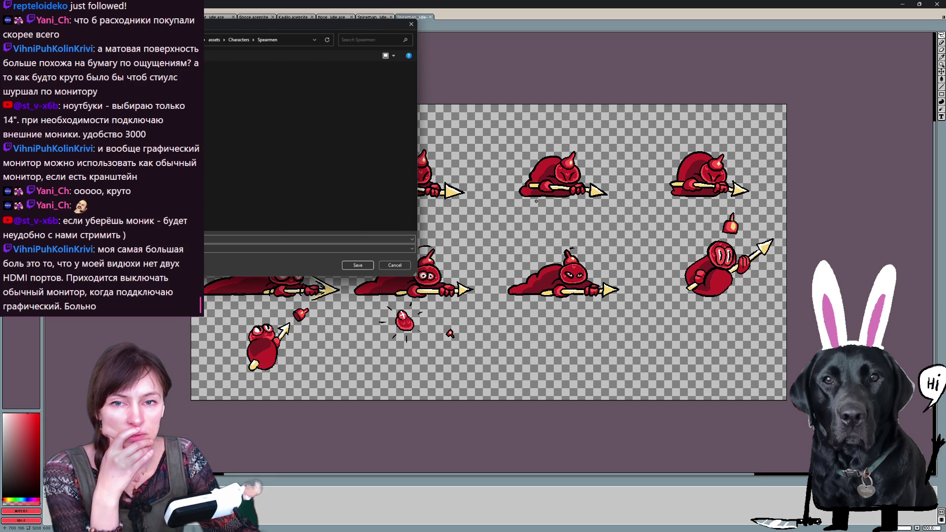
# - Browse to the Characters folder and back to assets, then close the save dialog
pyautogui.hotkey('alt', 'Up')
pyautogui.hotkey('alt', 'Up')
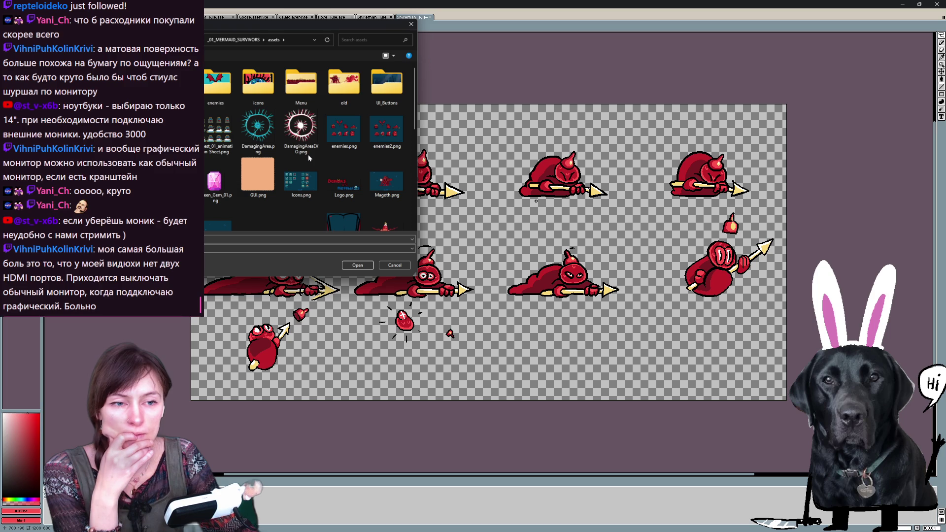
pyautogui.scroll(-2, 308, 154)
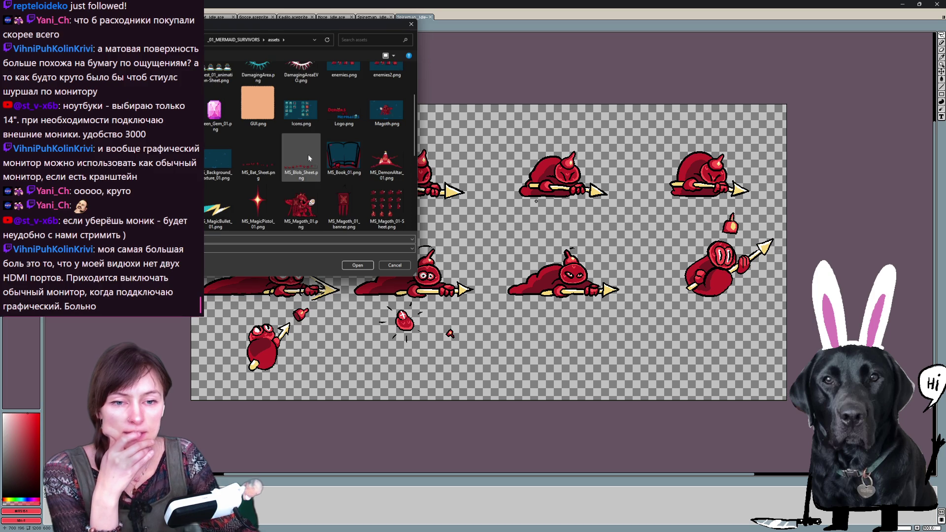
pyautogui.click(362, 267)
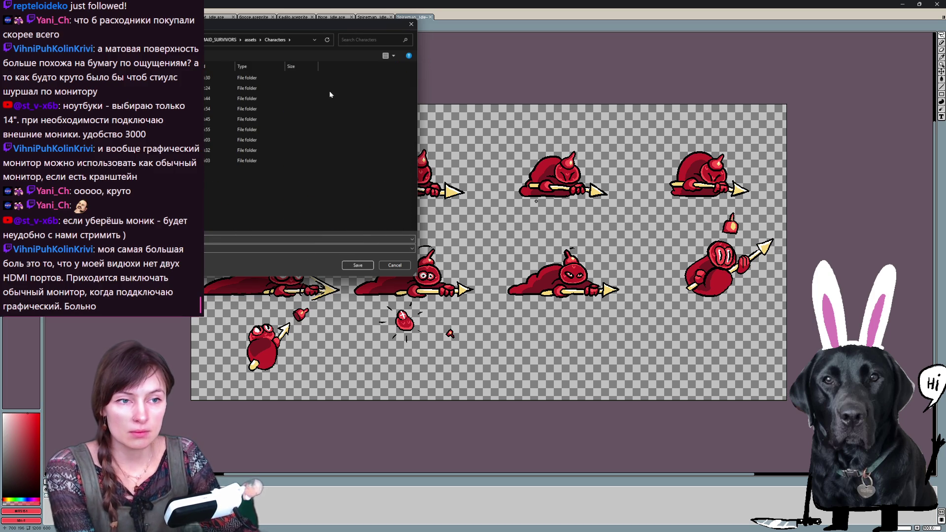
pyautogui.hotkey('alt', 'Up')
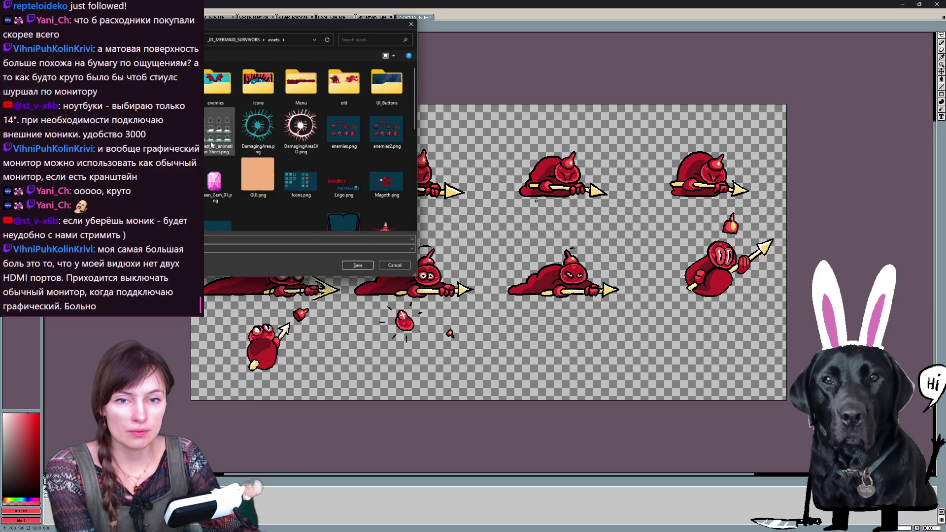
pyautogui.scroll(-1, 271, 216)
pyautogui.scroll(-2, 265, 199)
pyautogui.click(357, 265)
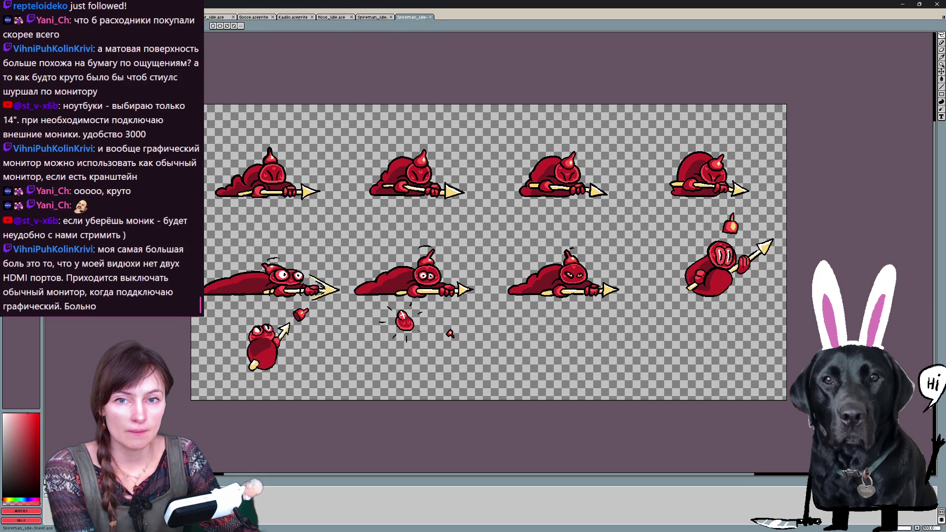
# - Save the Spireman idle grid sprite sheet as a PNG in the assets folder
pyautogui.hotkey('ctrl', 'shift', 's')
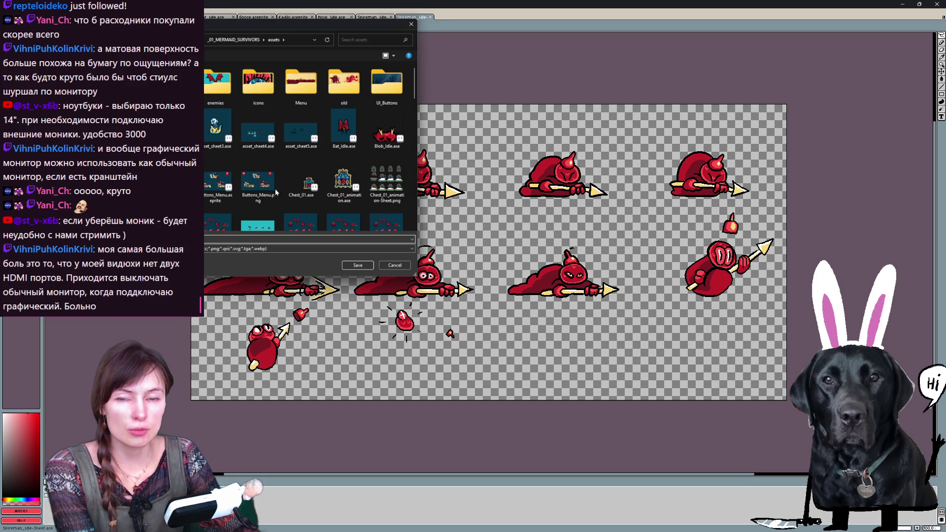
pyautogui.click(237, 249)
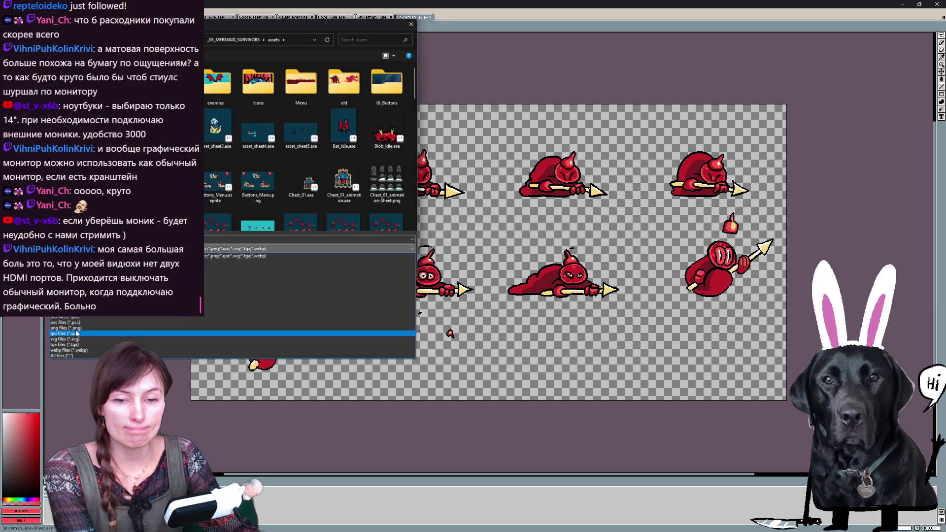
pyautogui.click(236, 333)
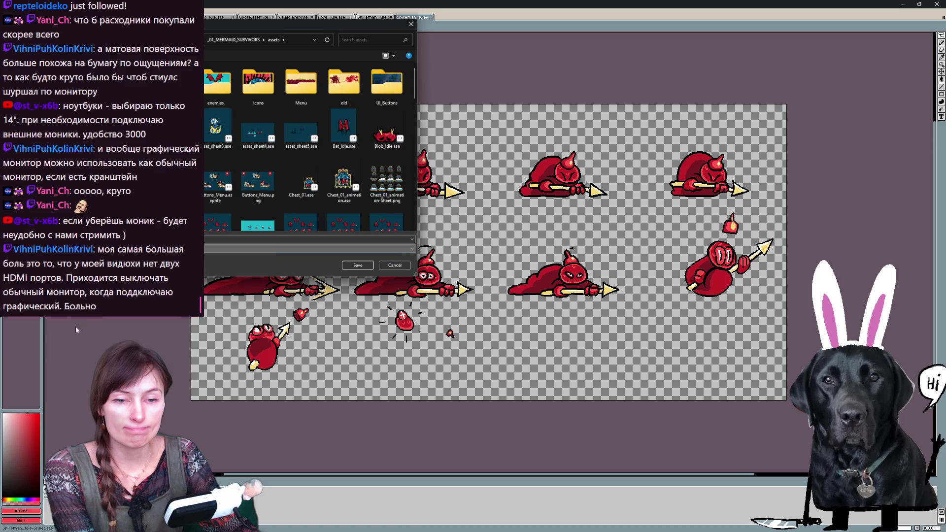
pyautogui.click(356, 265)
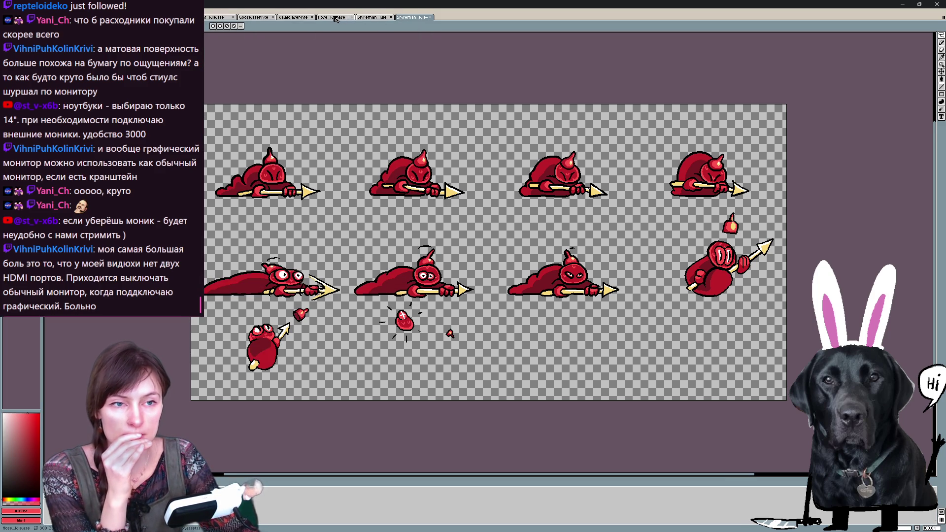
# - Switch to the Nose_Idle sprite, play its animation and zoom to 200%
pyautogui.click(286, 18)
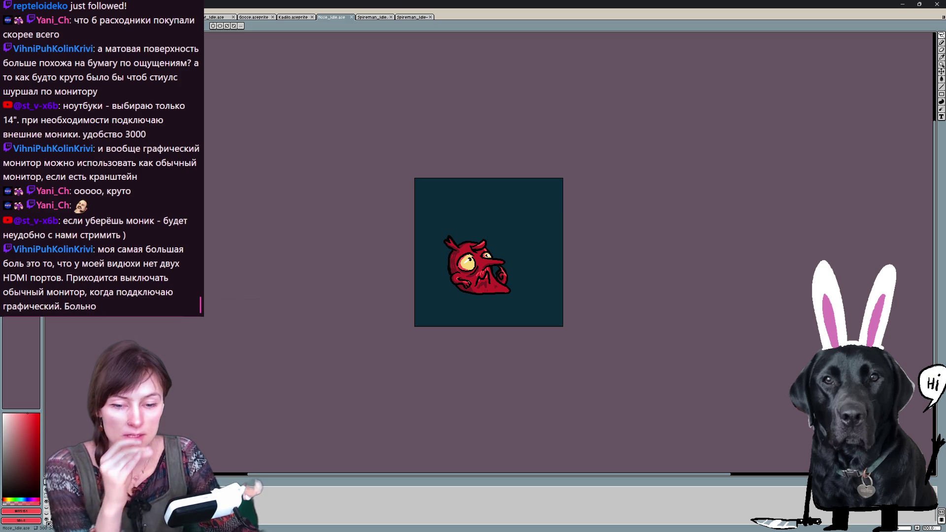
pyautogui.press('Return')
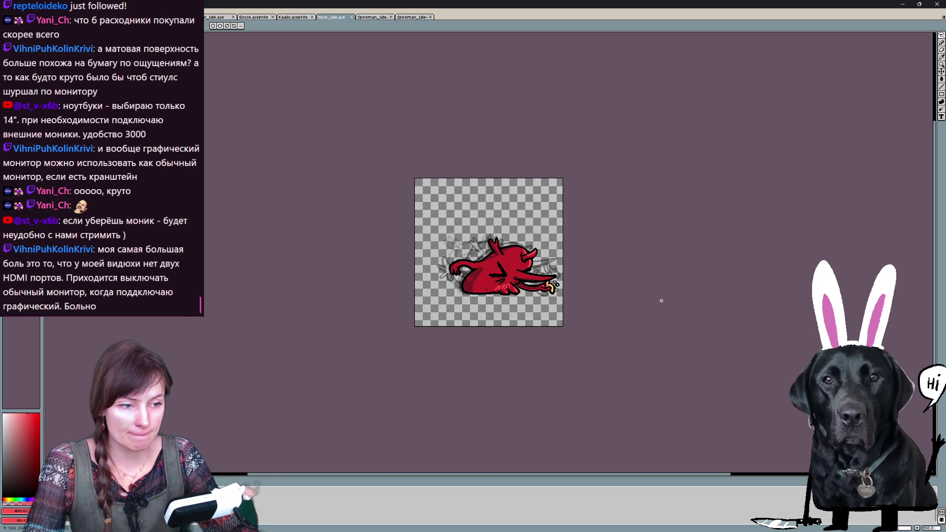
pyautogui.press('+')
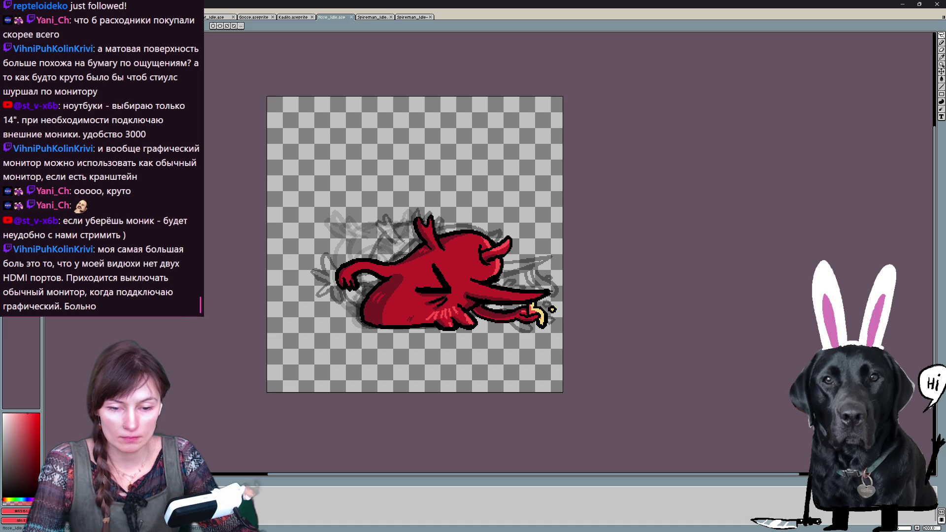
# - Turn off onion skin 'Loop through tags' and bring up Canvas Size
pyautogui.click(15, 488)
pyautogui.click(46, 443)
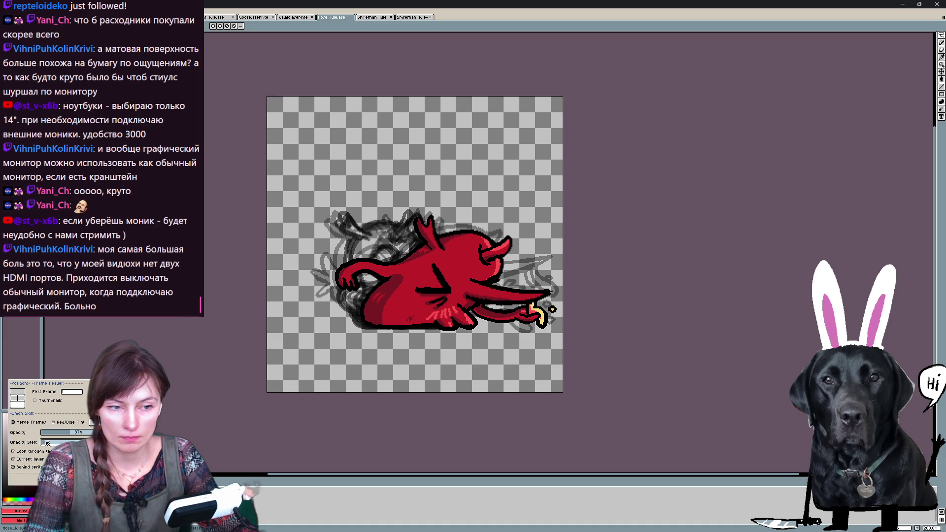
pyautogui.click(14, 451)
pyautogui.click(137, 124)
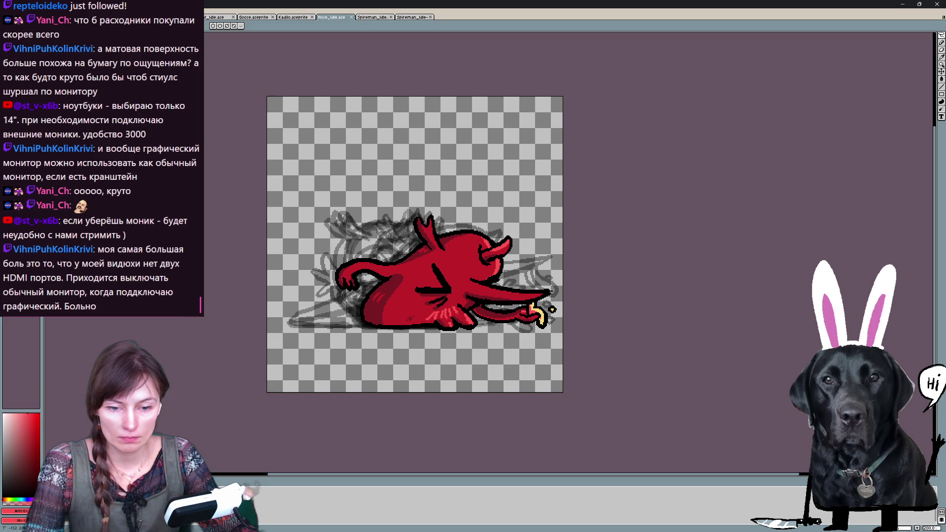
pyautogui.hotkey('ctrl', 'alt', 'c')
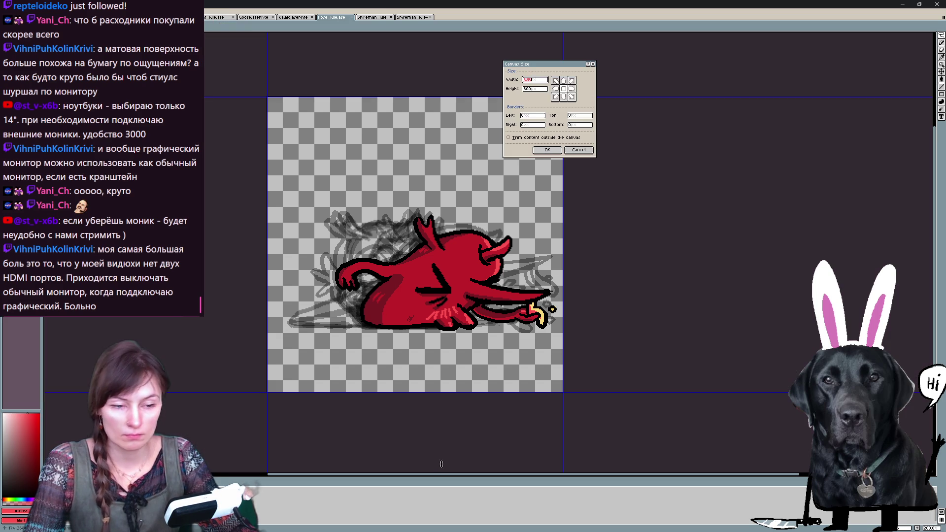
# - Crop the Nose_Idle canvas to 278 x 130 with borders -18, -111, -4, -59
pyautogui.moveTo(462, 393); pyautogui.dragTo(463, 337)
pyautogui.moveTo(569, 227); pyautogui.dragTo(558, 223)
pyautogui.moveTo(388, 96); pyautogui.dragTo(412, 205)
pyautogui.moveTo(267, 273); pyautogui.dragTo(284, 273)
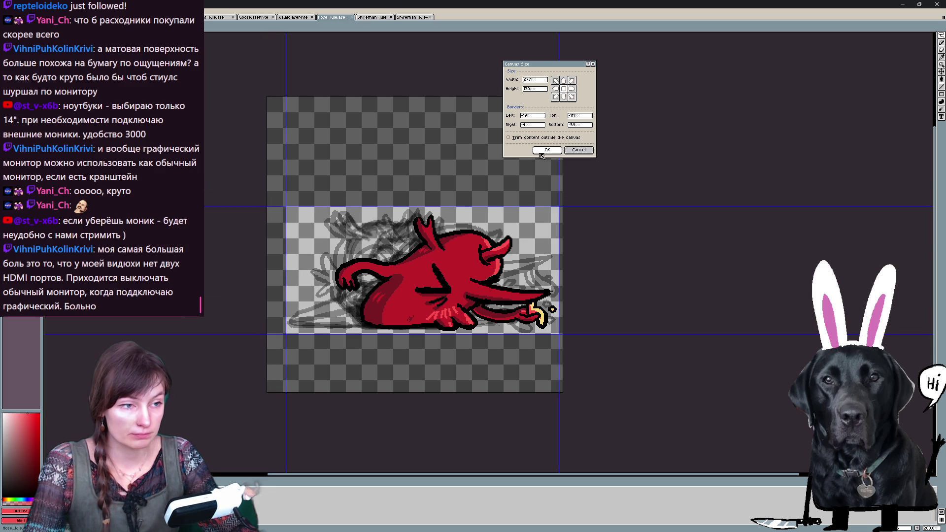
pyautogui.click(546, 150)
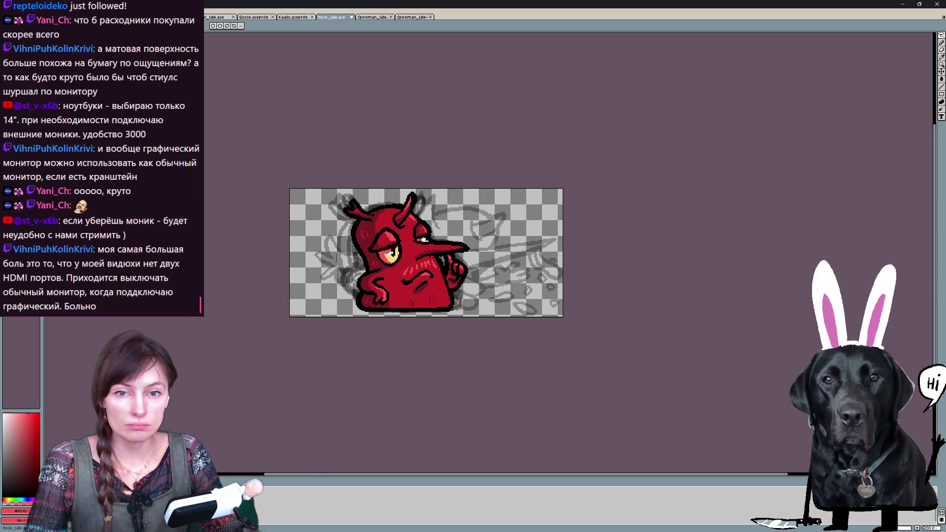
pyautogui.hotkey('ctrl', 'e')
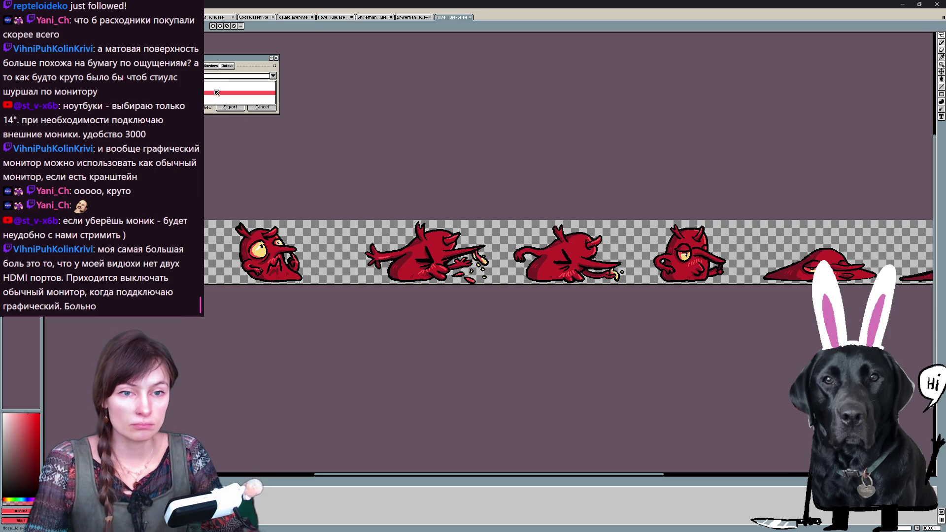
# - Export the Nose idle frames as a grid-layout sprite sheet
pyautogui.click(237, 92)
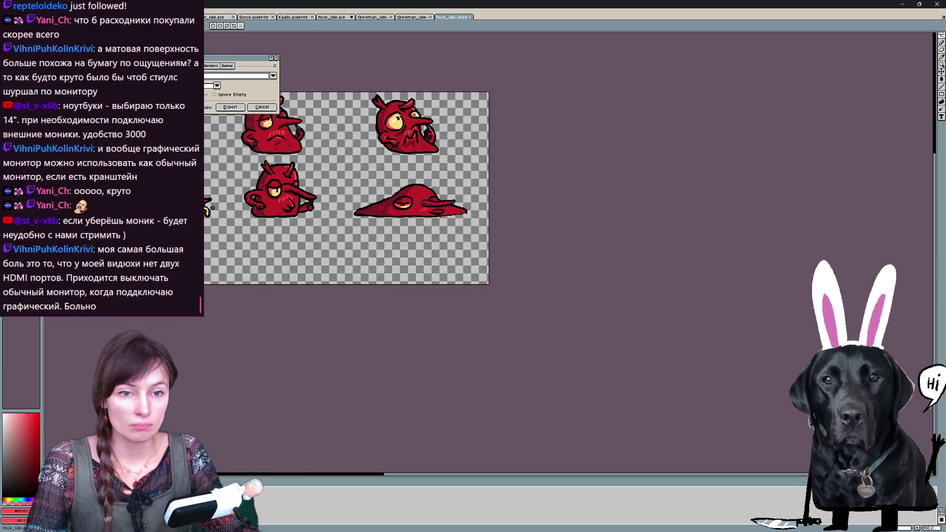
pyautogui.click(230, 108)
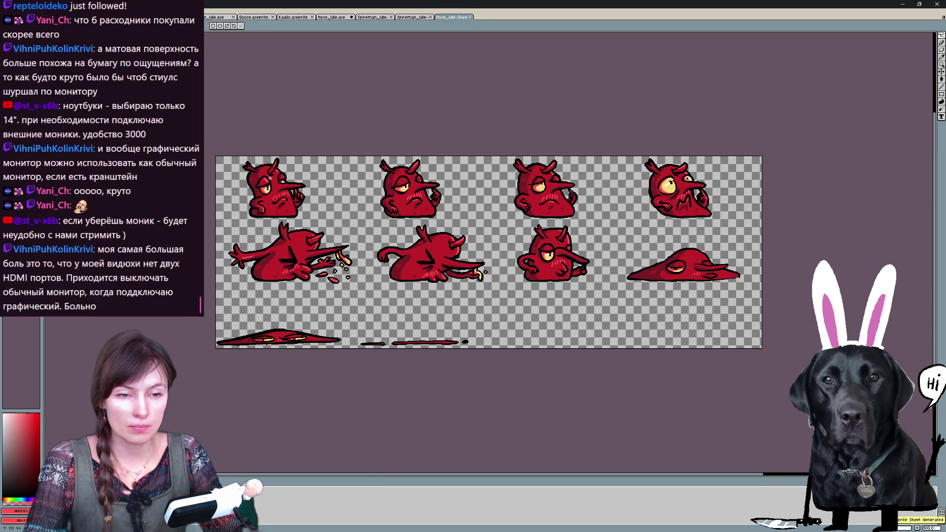
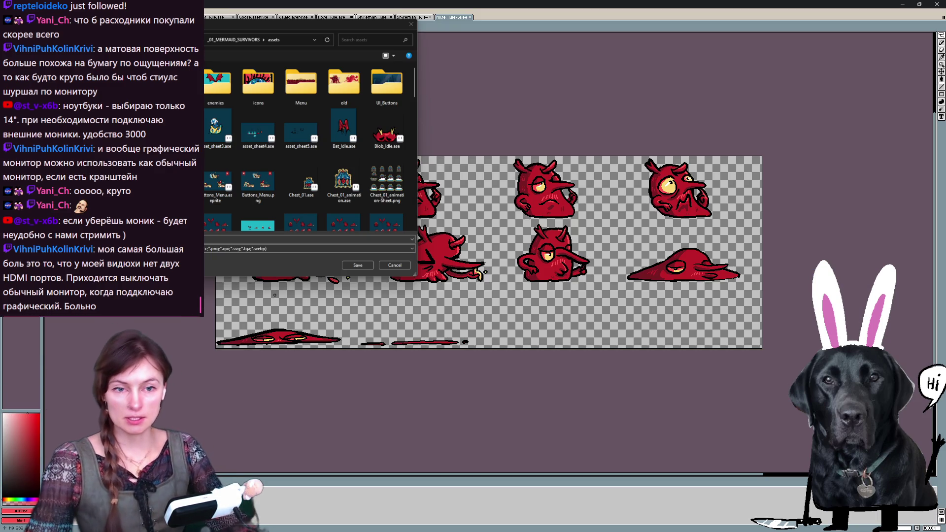
# - Save the Nose idle sprite sheet as a PNG in the assets folder, then bring up the Kadilo sprite
pyautogui.click(310, 248)
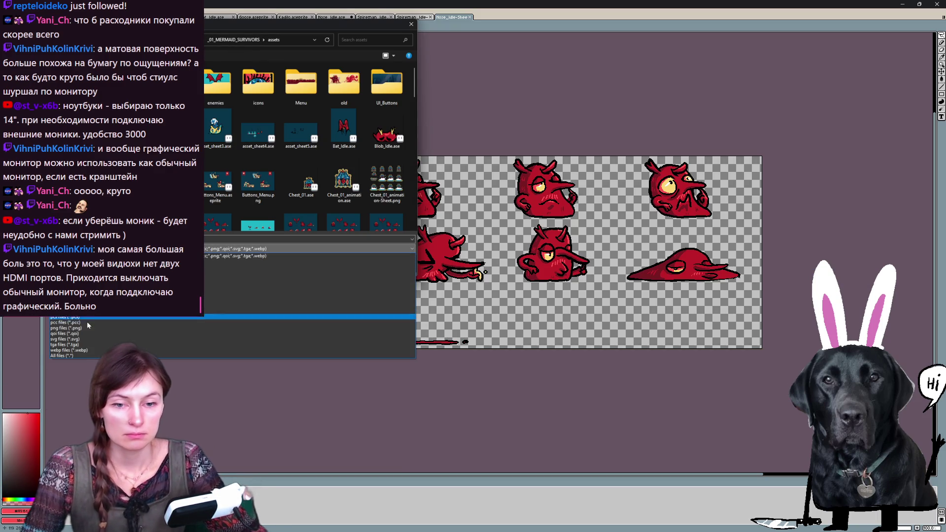
pyautogui.click(296, 327)
pyautogui.scroll(-2, 217, 203)
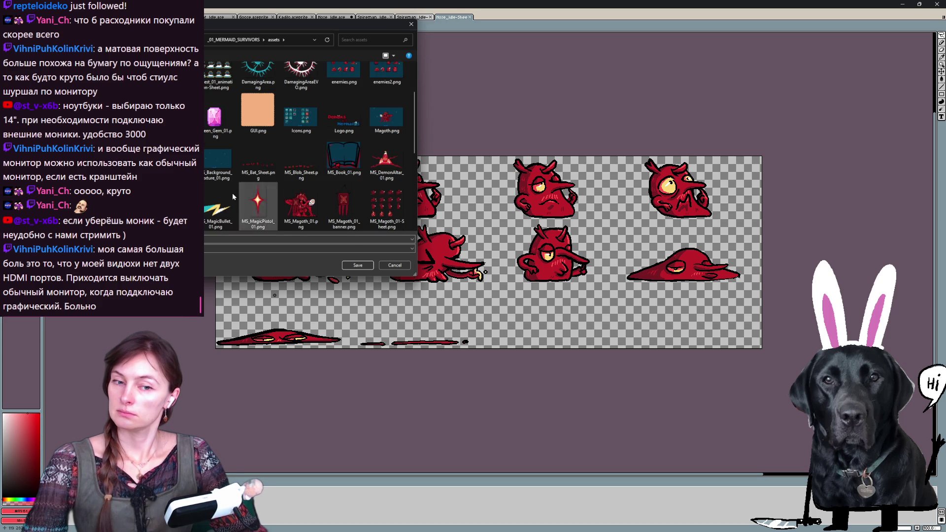
pyautogui.click(358, 266)
pyautogui.click(294, 16)
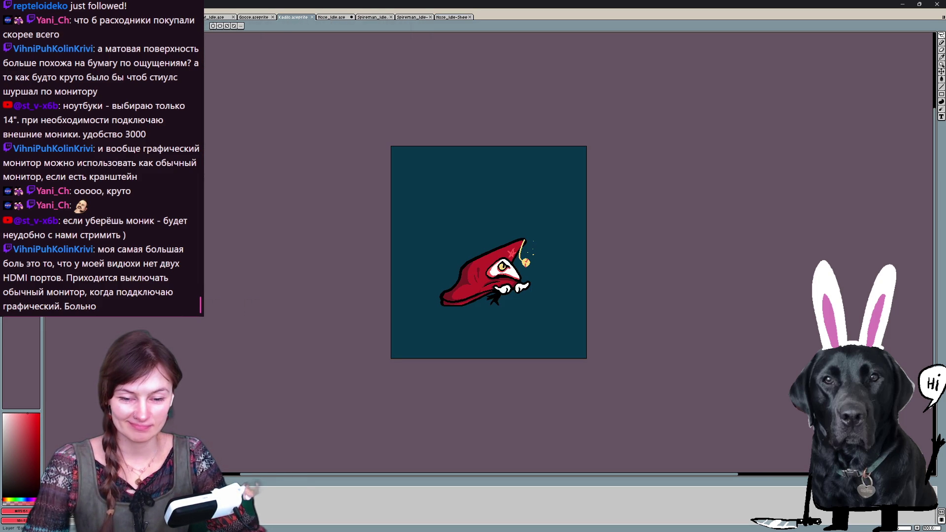
# - Make onion skinning loop through the tag with a lower opacity step
pyautogui.press('Right')
pyautogui.press('Right')
pyautogui.press('Right')
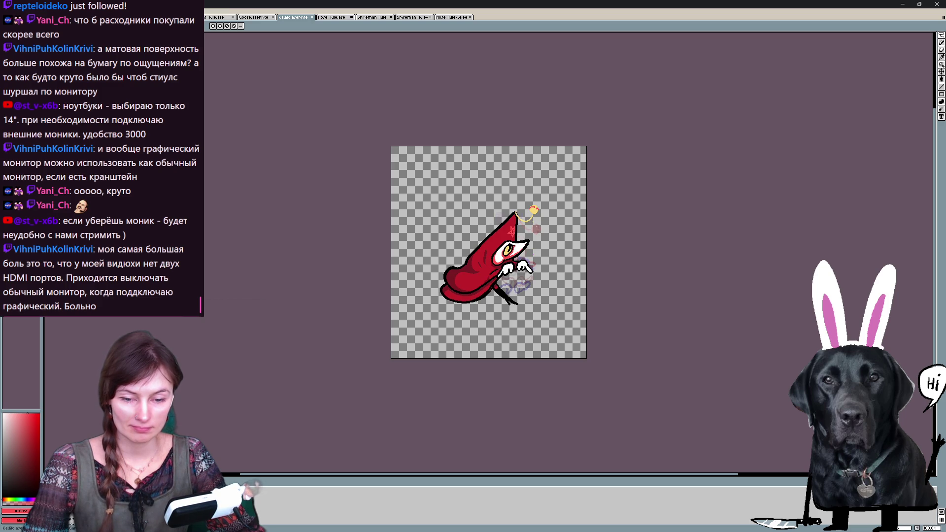
pyautogui.click(49, 490)
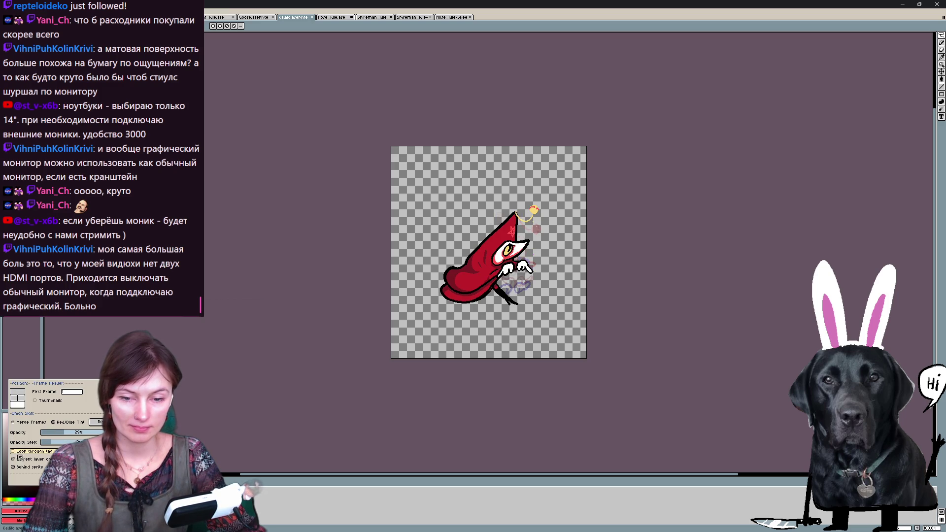
pyautogui.moveTo(52, 442); pyautogui.dragTo(48, 444)
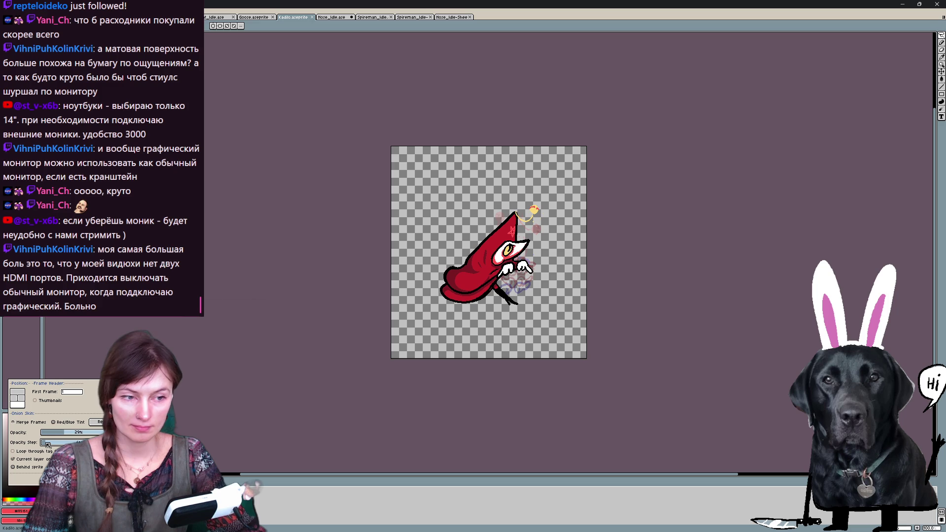
pyautogui.click(20, 452)
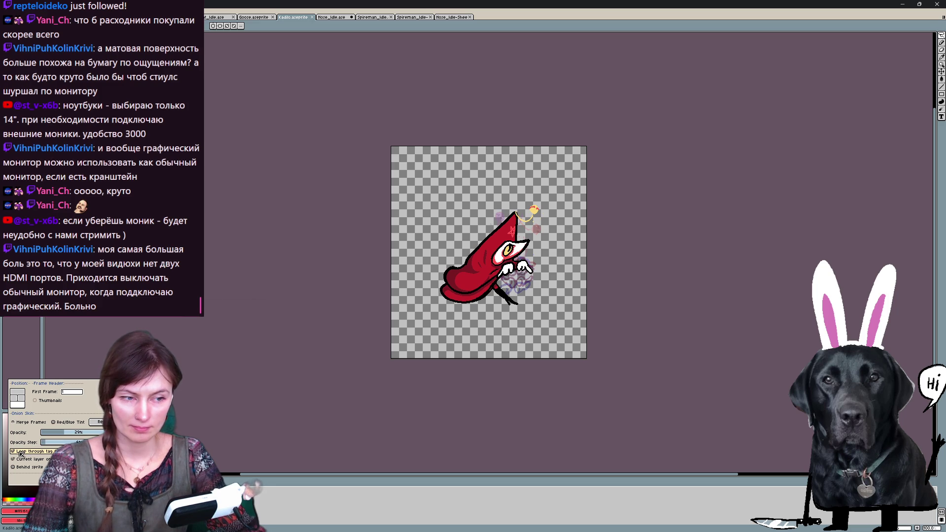
pyautogui.press('Escape')
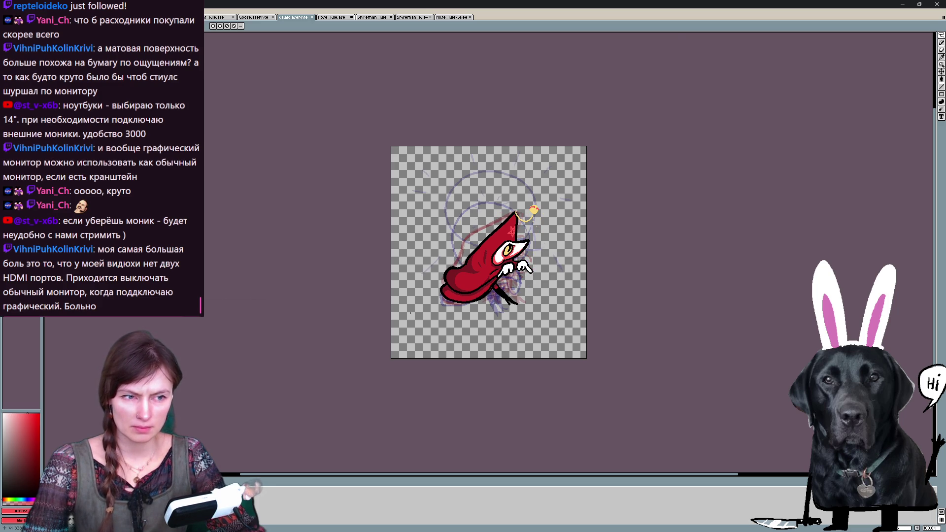
# - Open Canvas Size for Kadilo and pull the bottom edge up to trim empty space
pyautogui.press('2')
pyautogui.press('1')
pyautogui.press('2')
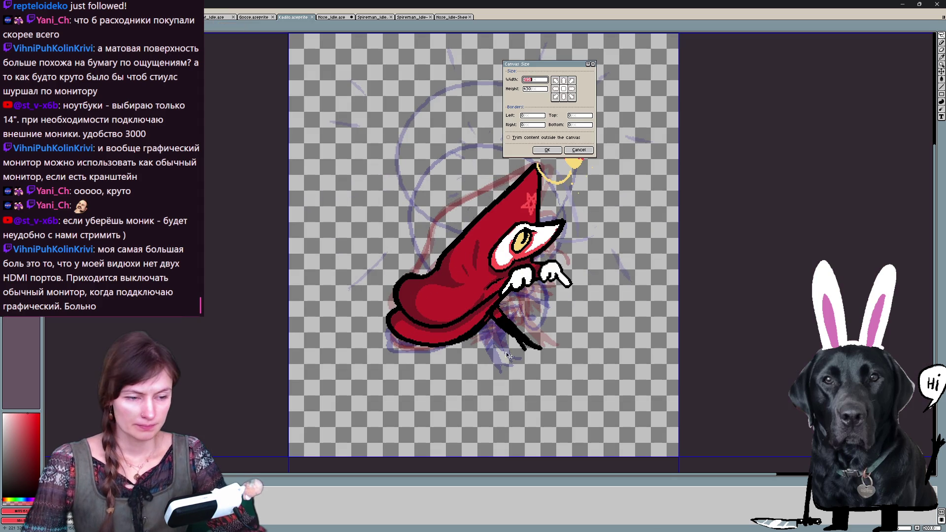
pyautogui.hotkey('ctrl', 'alt', 'c')
pyautogui.moveTo(496, 457); pyautogui.dragTo(498, 380)
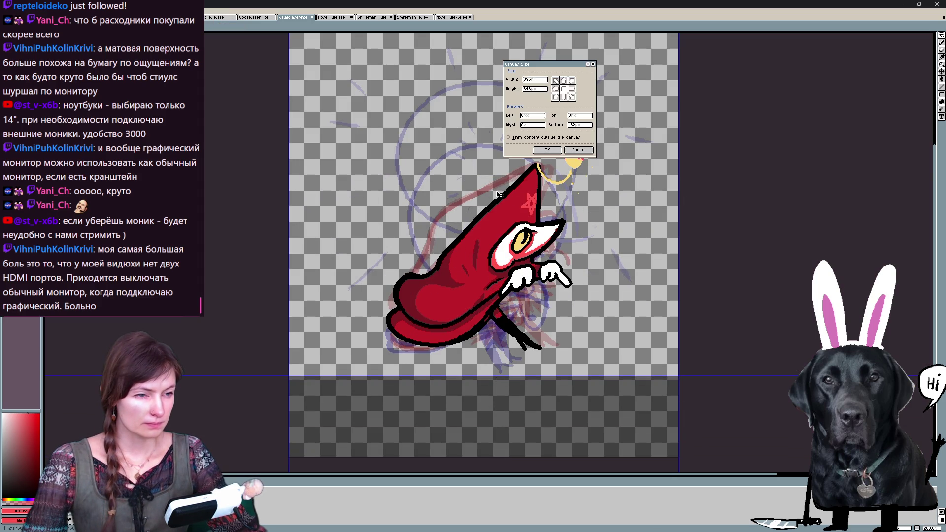
# - Trim the Kadilo canvas top down slightly in Canvas Size
pyautogui.press('1')
pyautogui.moveTo(458, 141); pyautogui.dragTo(458, 144)
pyautogui.press('2')
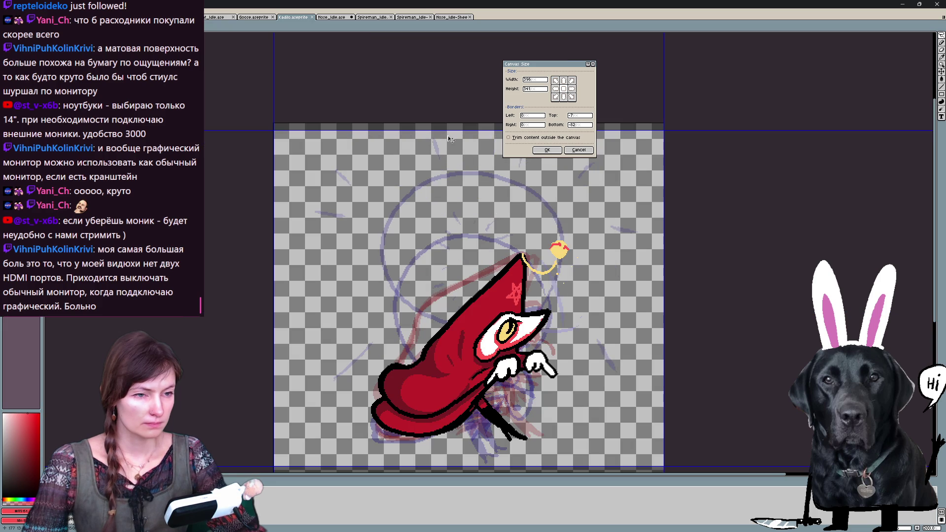
pyautogui.press('1')
pyautogui.moveTo(552, 64); pyautogui.dragTo(648, 67)
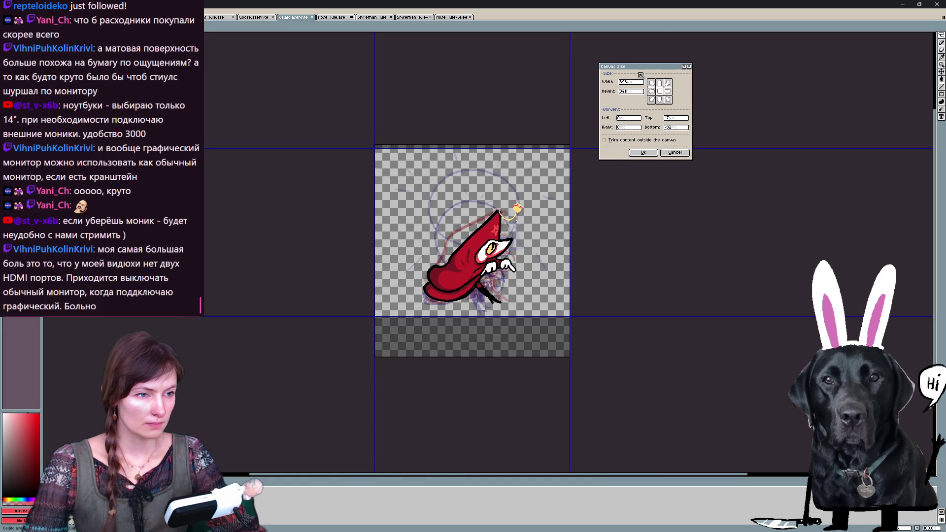
pyautogui.press('2')
# - Trim 25 px off the right and 40 px off the left, applying a 331 × 341 canvas
pyautogui.moveTo(616, 277); pyautogui.dragTo(591, 277)
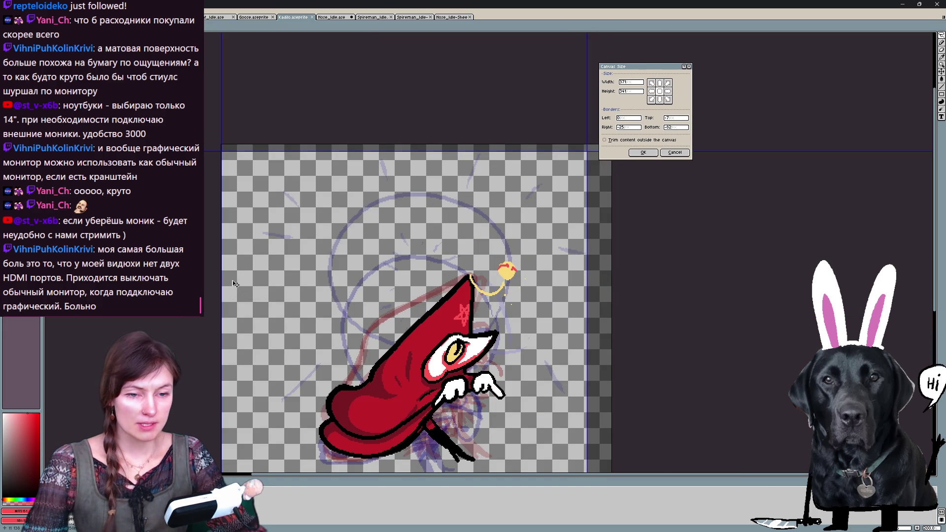
pyautogui.moveTo(222, 278); pyautogui.dragTo(262, 277)
pyautogui.scroll(-2, 388, 316)
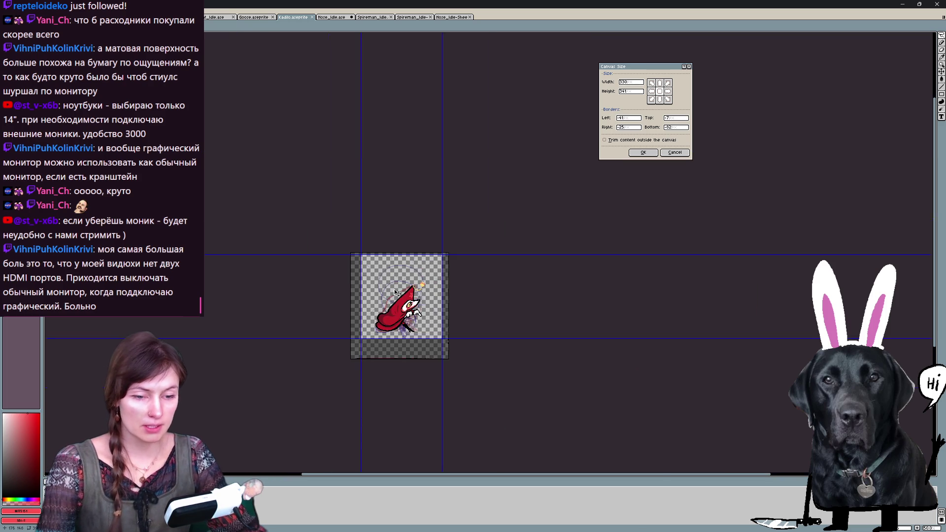
pyautogui.scroll(2, 409, 309)
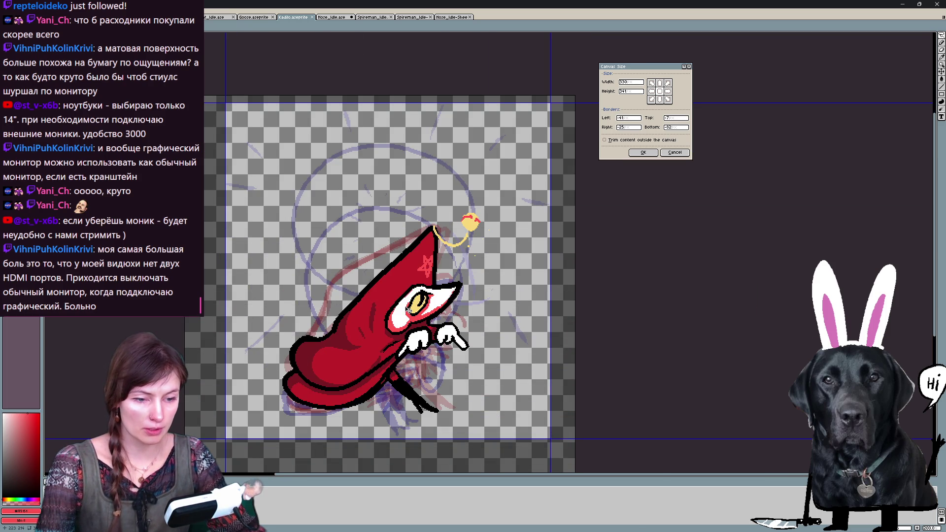
pyautogui.press('Return')
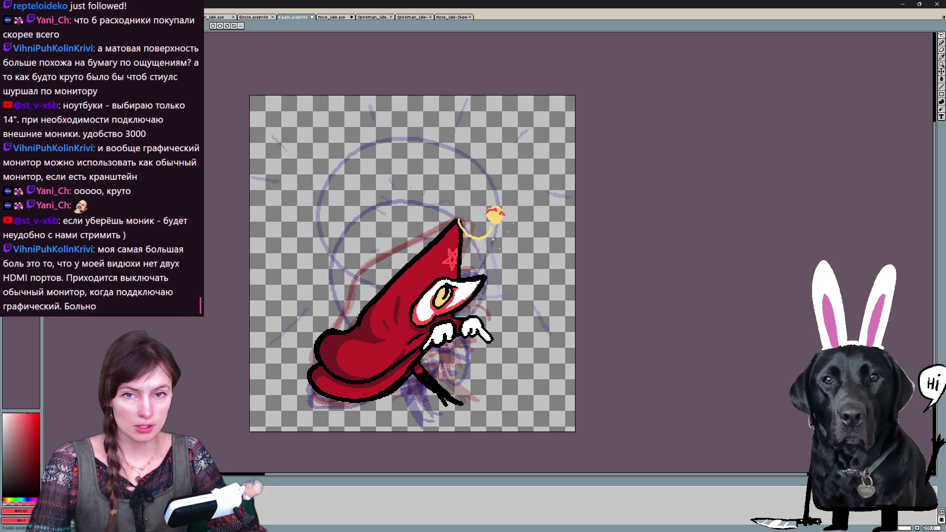
pyautogui.hotkey('ctrl', 'e')
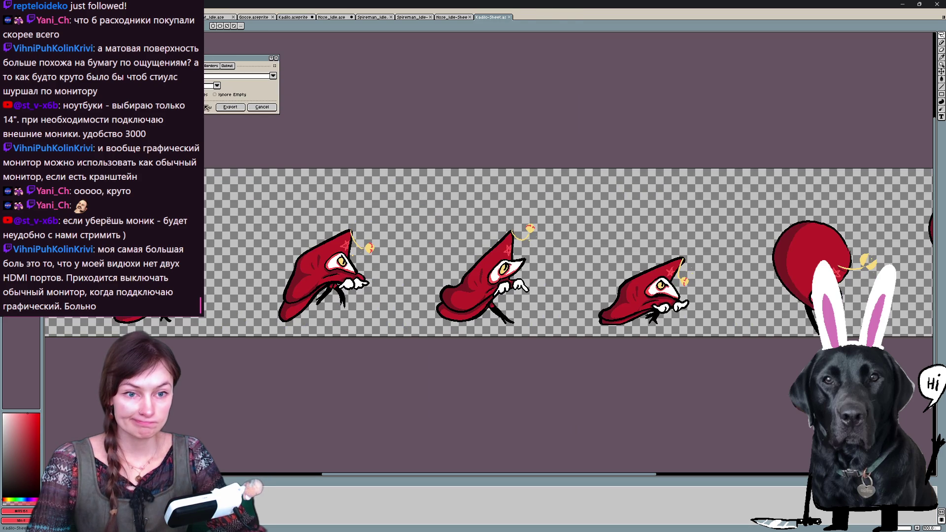
# - Export the Kadilo frames as a three-column grid sprite sheet
pyautogui.click(273, 75)
pyautogui.click(240, 92)
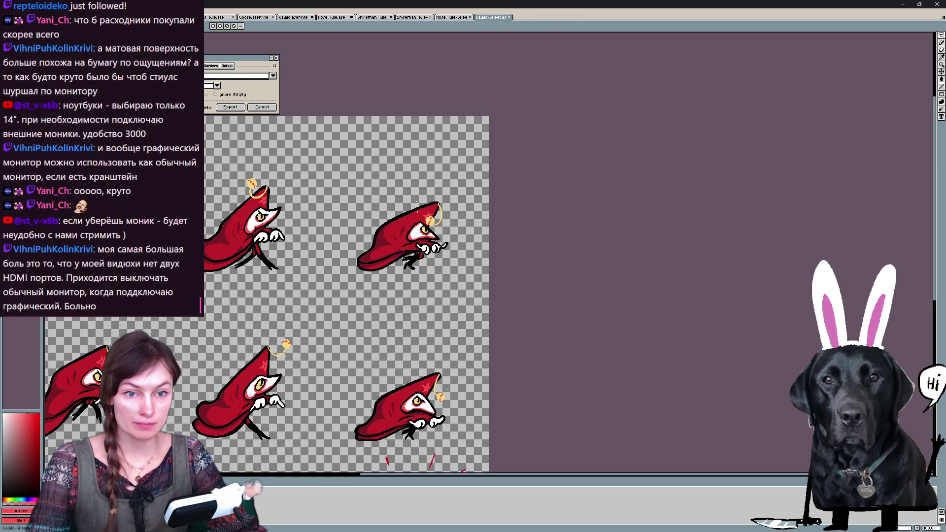
pyautogui.click(231, 108)
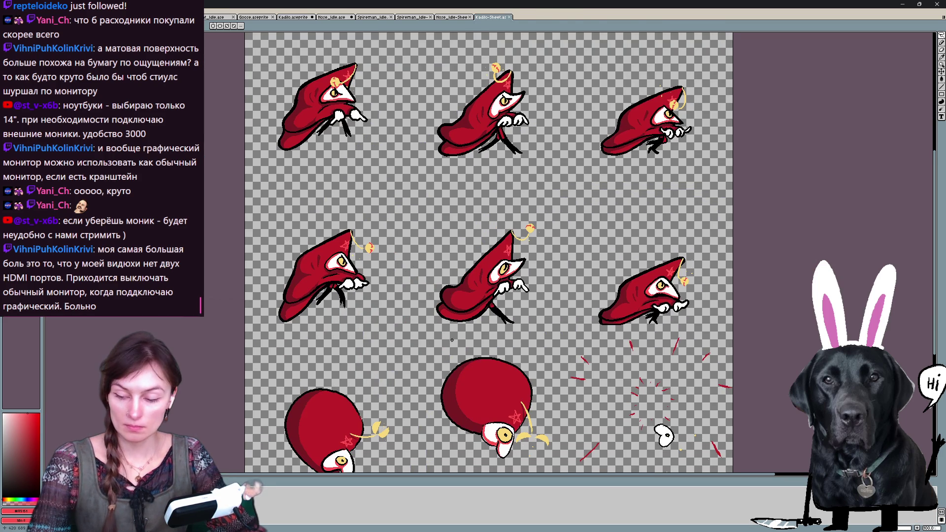
# - Save the sheet as Kadilo-Sheet.png, then bring up the Goose sprite
pyautogui.hotkey('ctrl', 's')
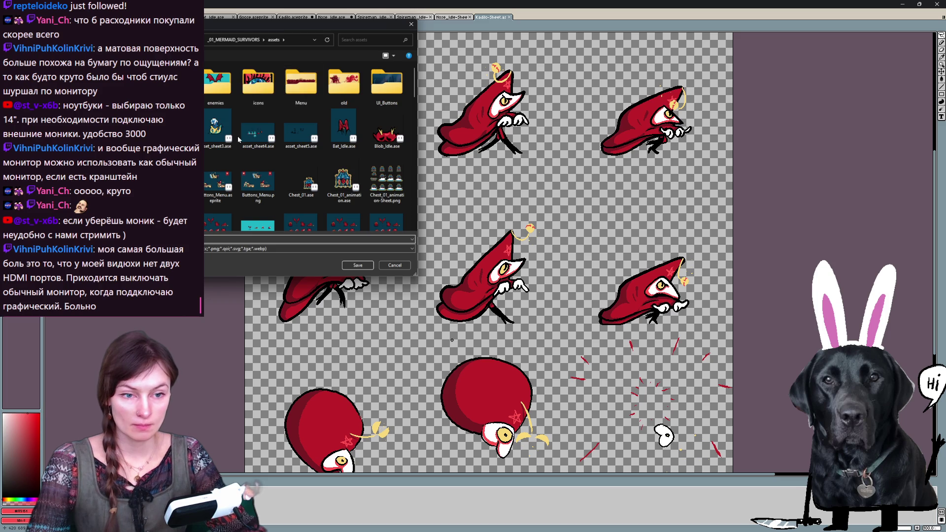
pyautogui.scroll(-2, 305, 146)
pyautogui.click(308, 248)
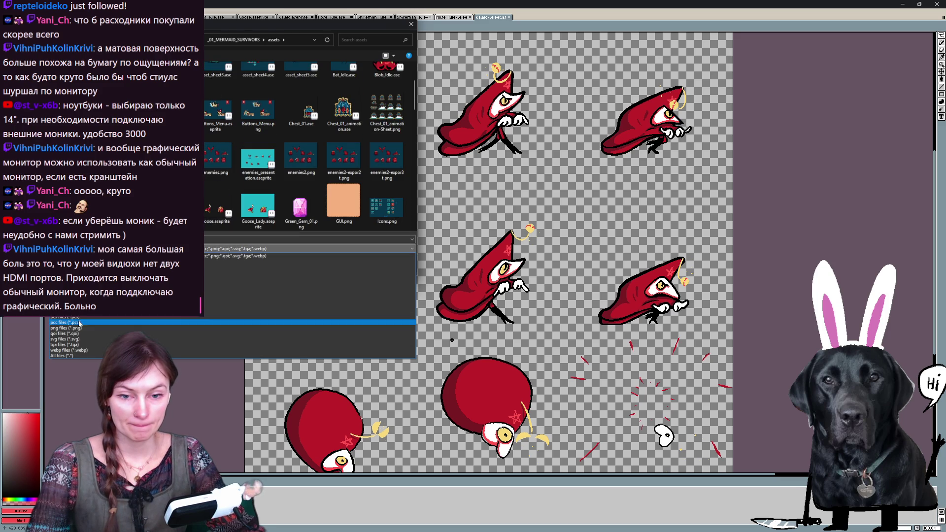
pyautogui.click(82, 328)
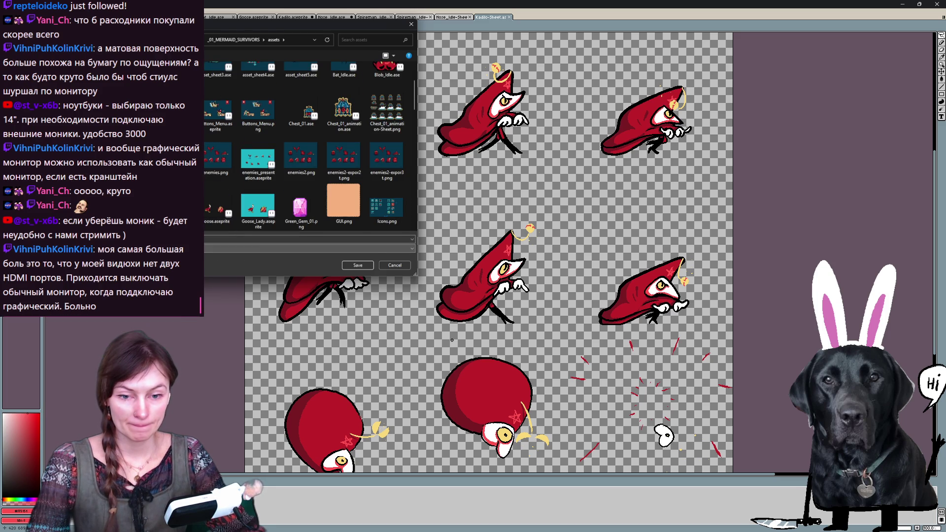
pyautogui.click(356, 264)
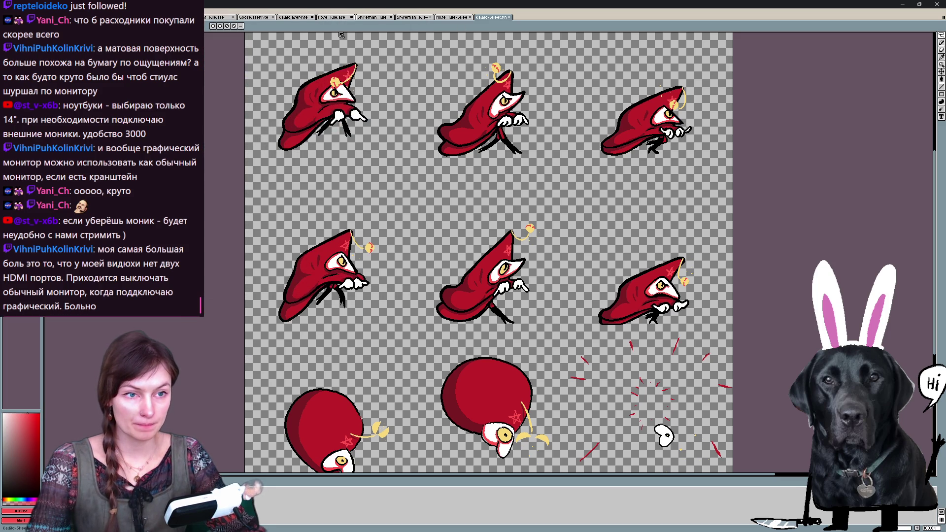
pyautogui.click(252, 17)
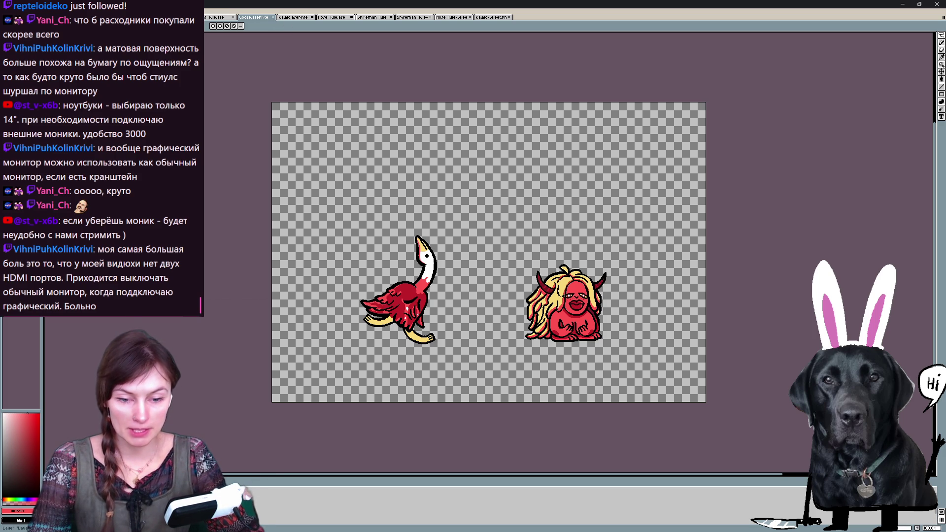
# - Turn on onion skinning for the Goose frames with a lower opacity step
pyautogui.press('Right')
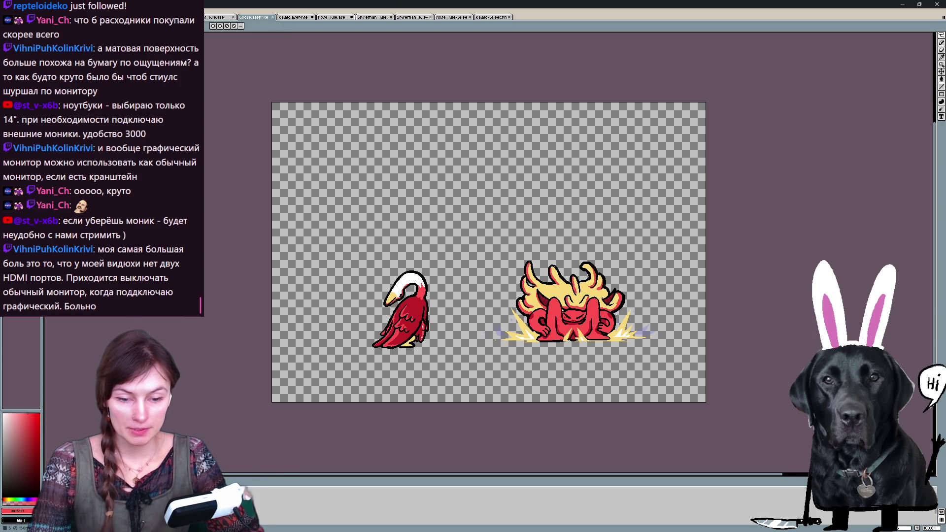
pyautogui.press('F3')
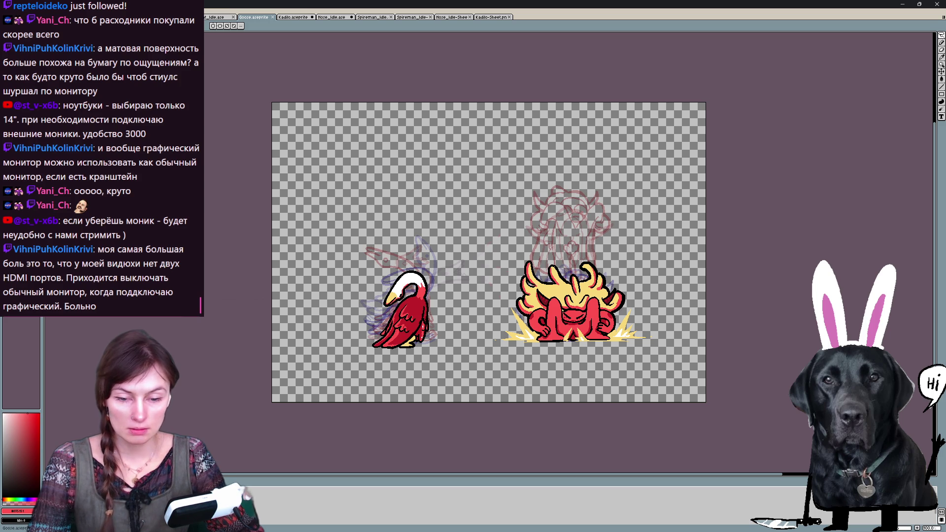
pyautogui.click(15, 490)
pyautogui.click(51, 442)
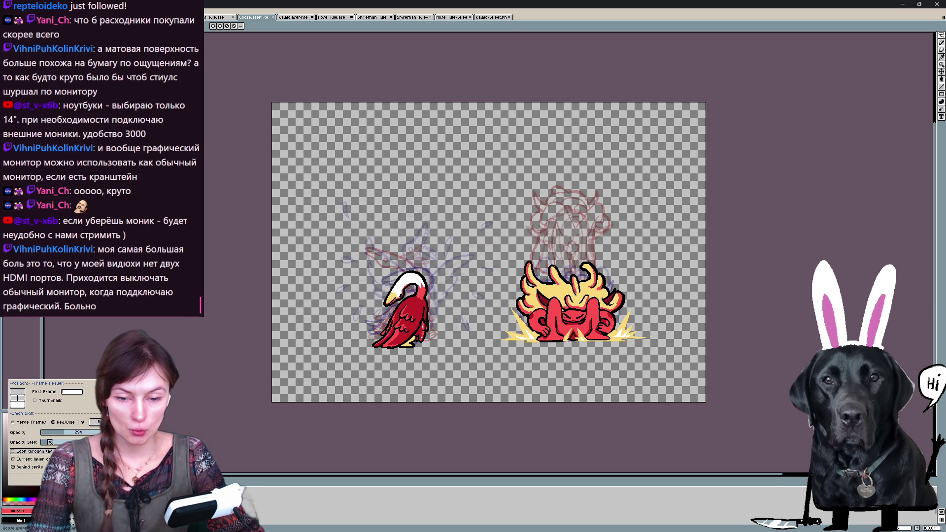
pyautogui.moveTo(52, 441); pyautogui.dragTo(48, 444)
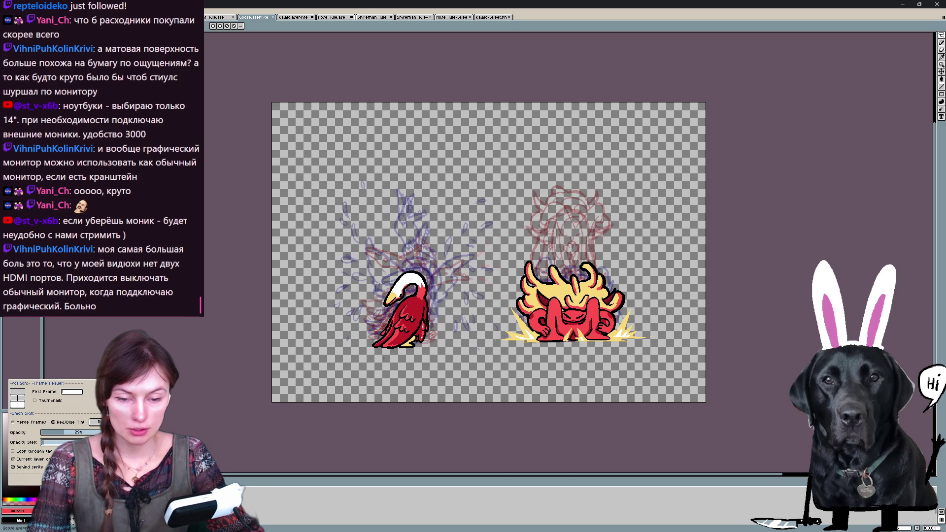
pyautogui.press('Escape')
# - Open Canvas Size and frame both the goose and flaming creature in 562×336
pyautogui.scroll(1, 532, 292)
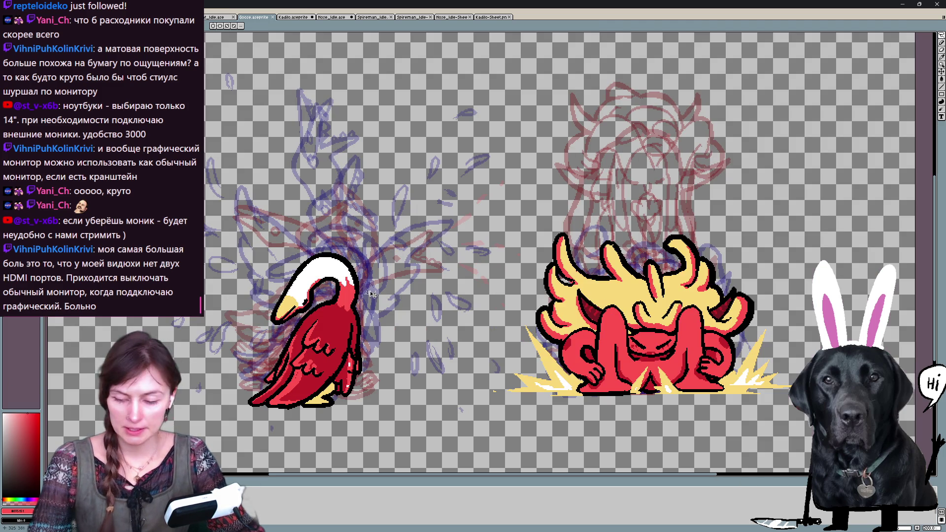
pyautogui.hotkey('ctrl', 'alt', 'c')
pyautogui.moveTo(409, 280); pyautogui.dragTo(372, 232)
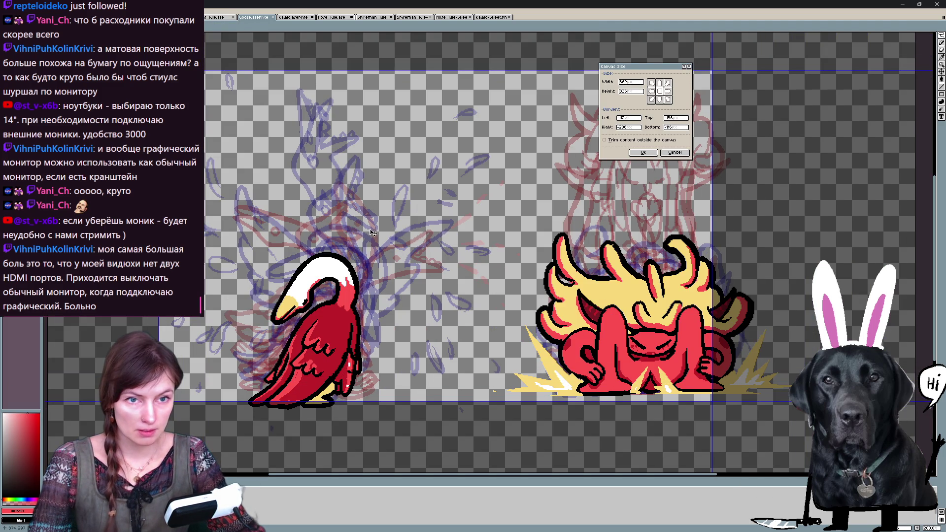
# - Drag the bottom and right edges to crop the Goose canvas to 360×368, then apply
pyautogui.moveTo(306, 412); pyautogui.dragTo(313, 438)
pyautogui.moveTo(709, 265)
pyautogui.mouseDown()
pyautogui.moveTo(497, 290)
pyautogui.moveTo(499, 301)
pyautogui.mouseUp()
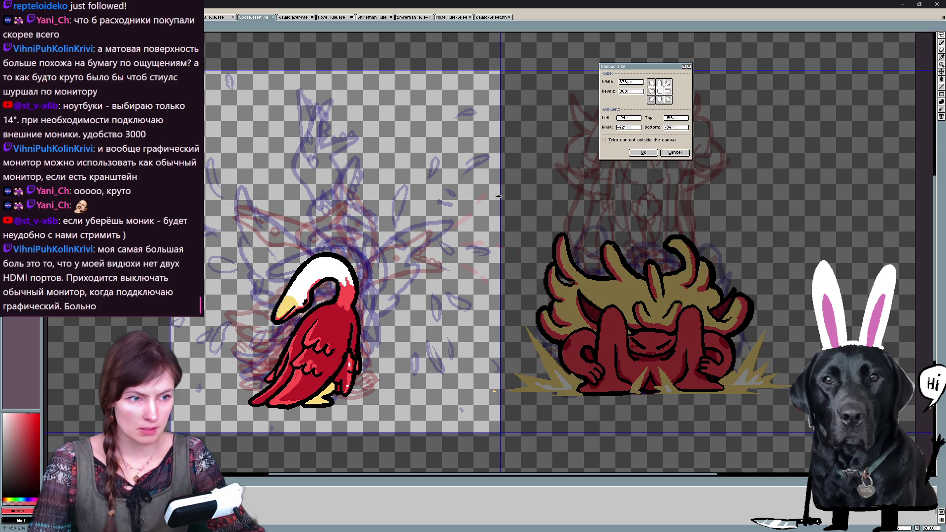
pyautogui.moveTo(498, 196)
pyautogui.mouseDown()
pyautogui.moveTo(537, 197)
pyautogui.moveTo(522, 197)
pyautogui.mouseUp()
pyautogui.click(643, 153)
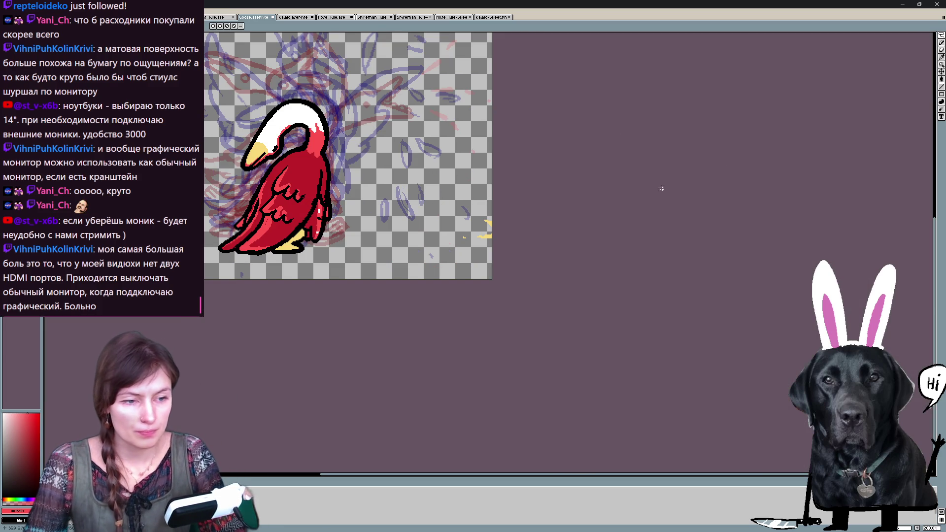
# - Hide the background sketch and erase the yellow speck at the goose's right edge
pyautogui.press('e')
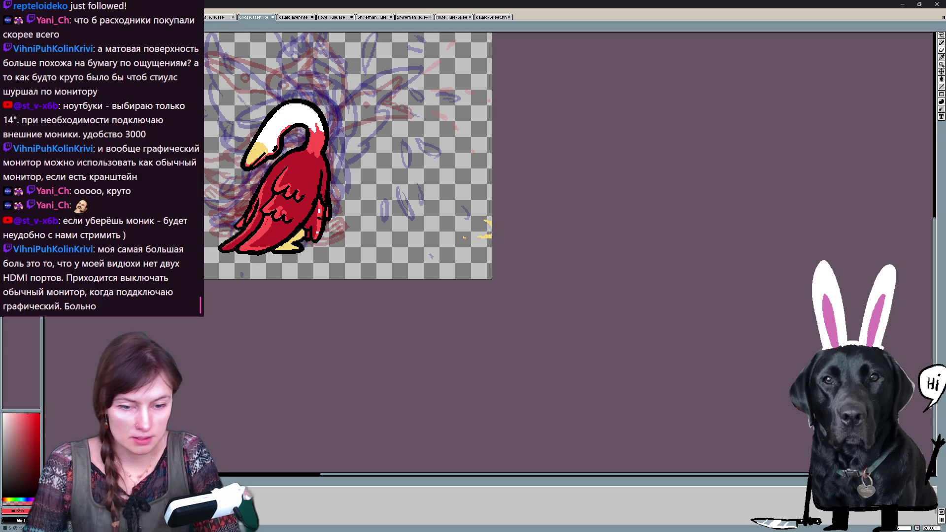
pyautogui.press('Right')
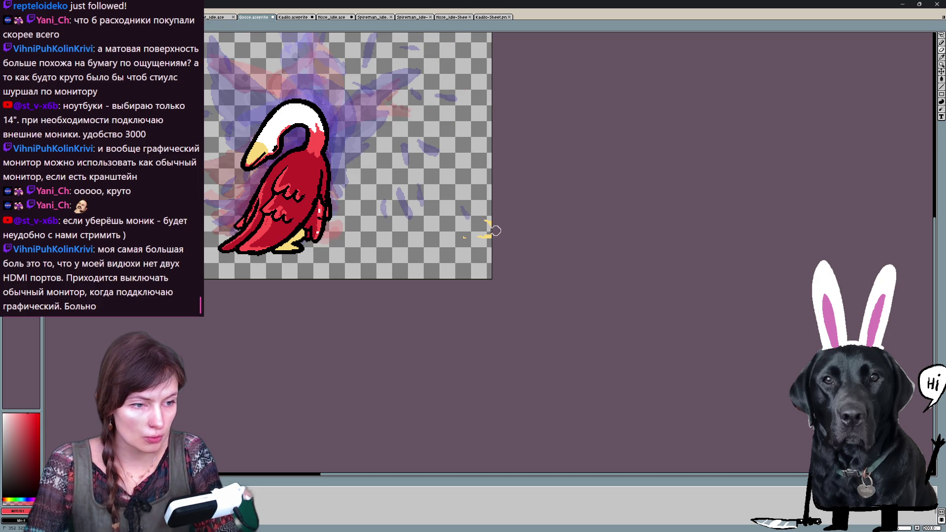
pyautogui.press('Right')
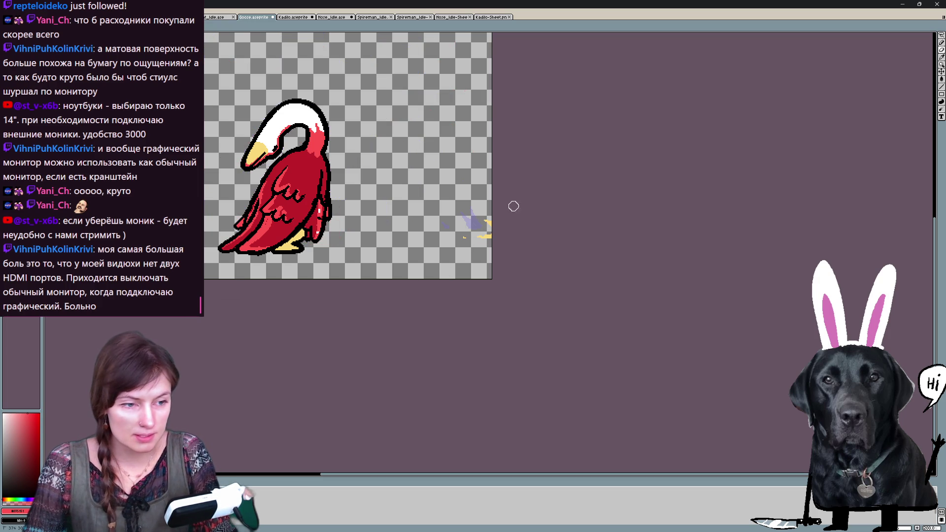
pyautogui.moveTo(462, 237); pyautogui.dragTo(500, 236)
# - Erase the yellow blob in the next goose frame and export Goose-Sheet.png
pyautogui.press('Right')
pyautogui.press('Left')
pyautogui.press('Right')
pyautogui.moveTo(475, 212)
pyautogui.mouseDown()
pyautogui.moveTo(467, 233)
pyautogui.moveTo(435, 241)
pyautogui.mouseUp()
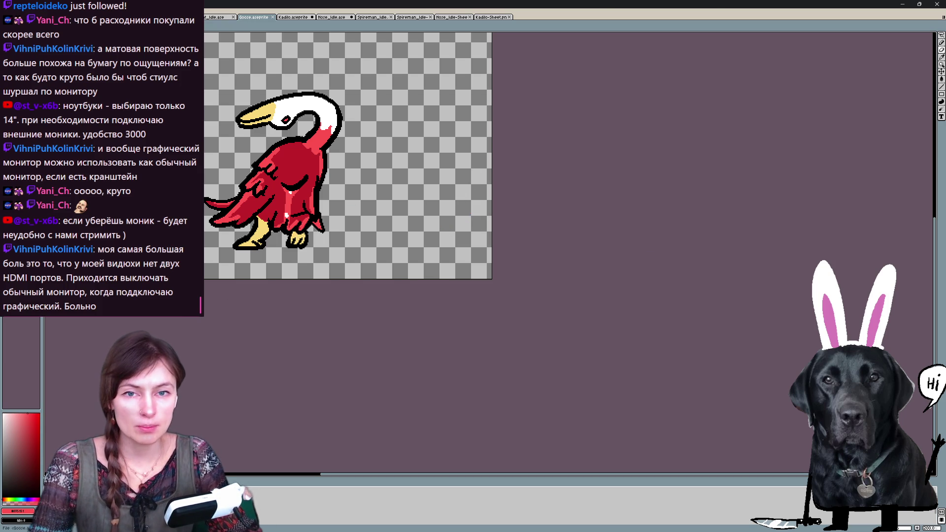
pyautogui.scroll(2, 348, 197)
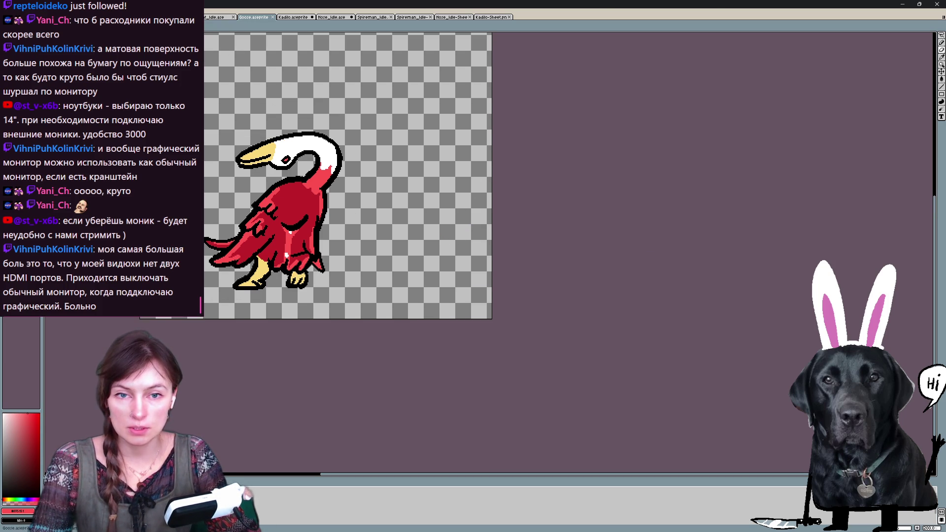
pyautogui.hotkey('ctrl', 'shift', 'e')
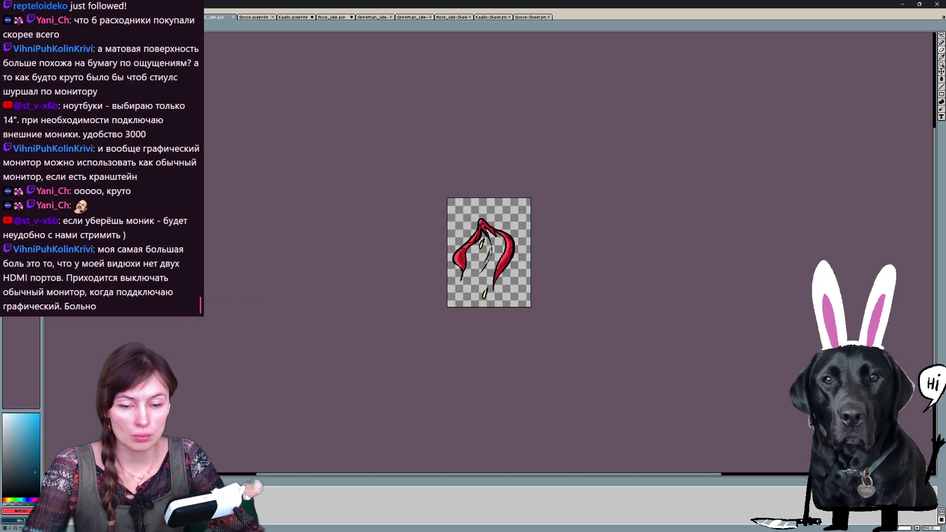
# - Export the bat idle frames as a 3×3 by-rows grid sprite sheet
pyautogui.press('Right')
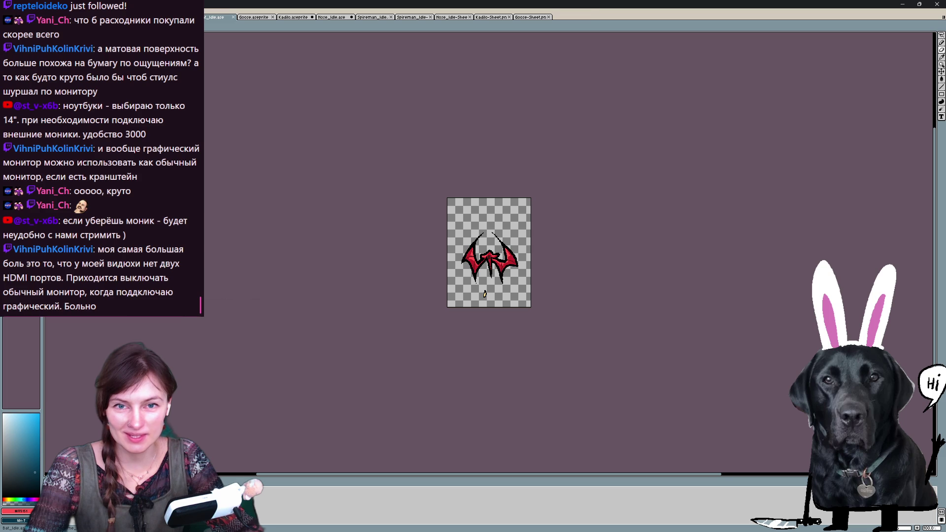
pyautogui.hotkey('ctrl', 'e')
pyautogui.click(211, 76)
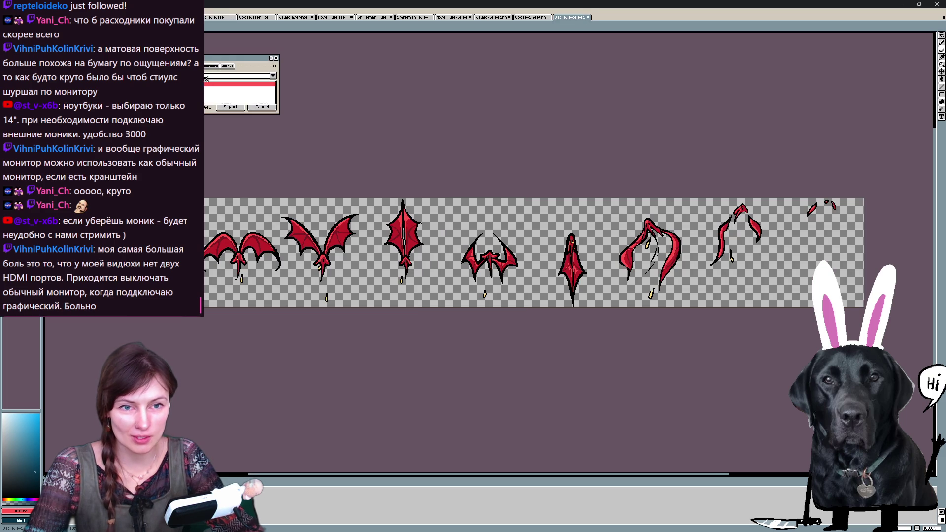
pyautogui.click(229, 112)
pyautogui.click(230, 107)
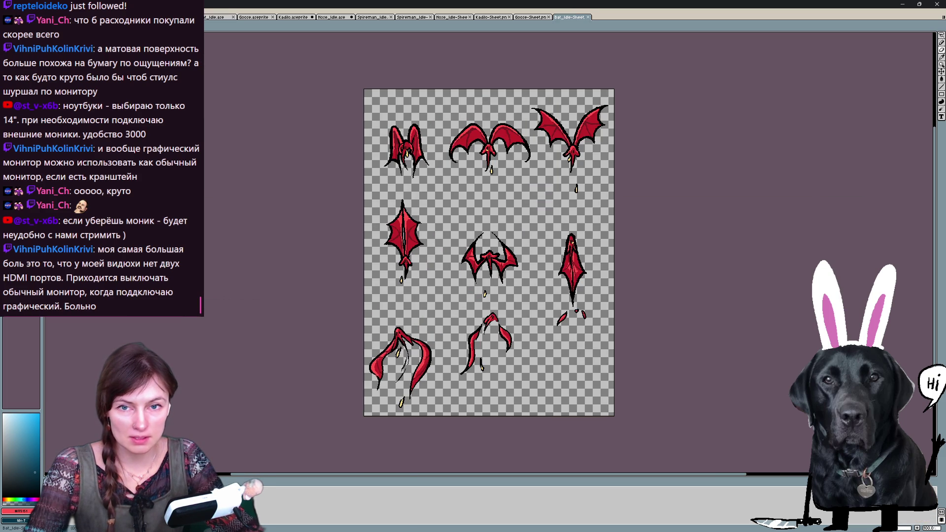
# - Save the generated bat sheet as a PNG file
pyautogui.hotkey('ctrl', 's')
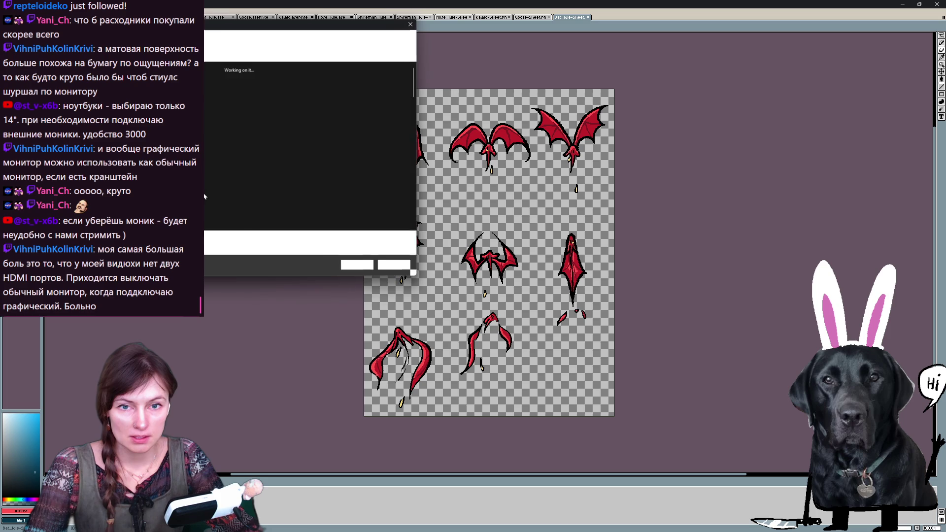
pyautogui.click(211, 248)
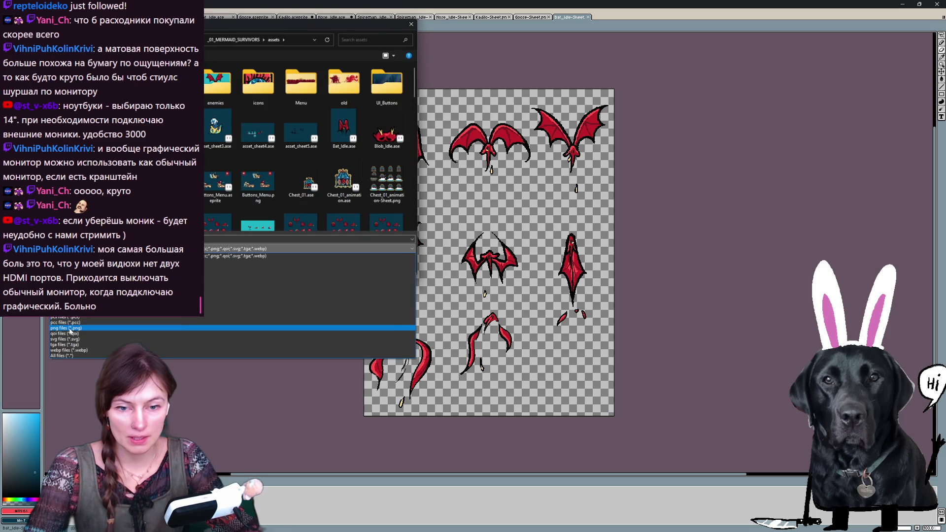
pyautogui.click(65, 328)
pyautogui.press('Return')
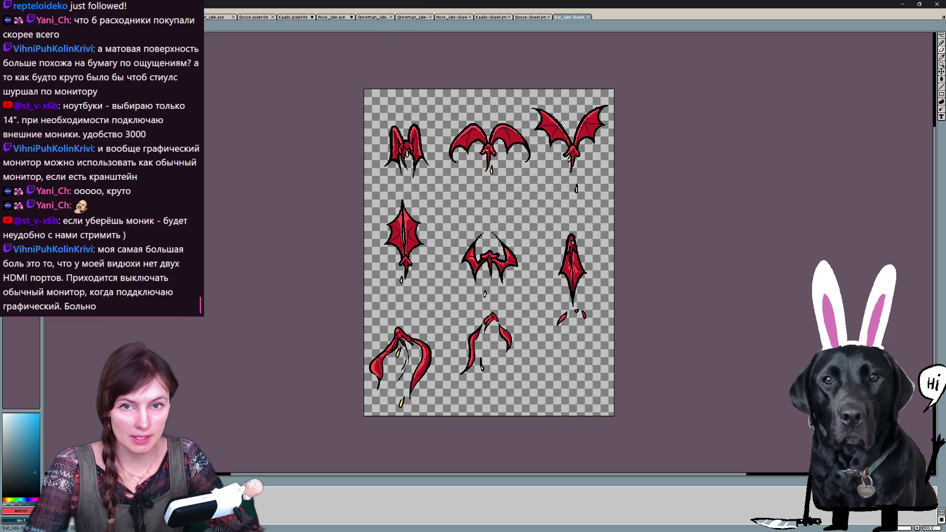
pyautogui.hotkey('ctrl', 'Tab')
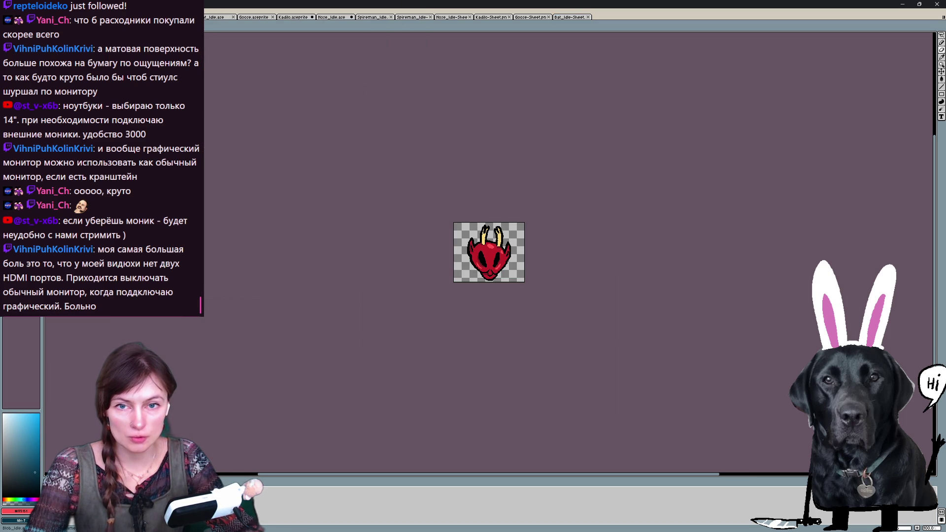
# - Export the Blob_Idle frames as a 3×3 grid sprite sheet
pyautogui.hotkey('ctrl', 'e')
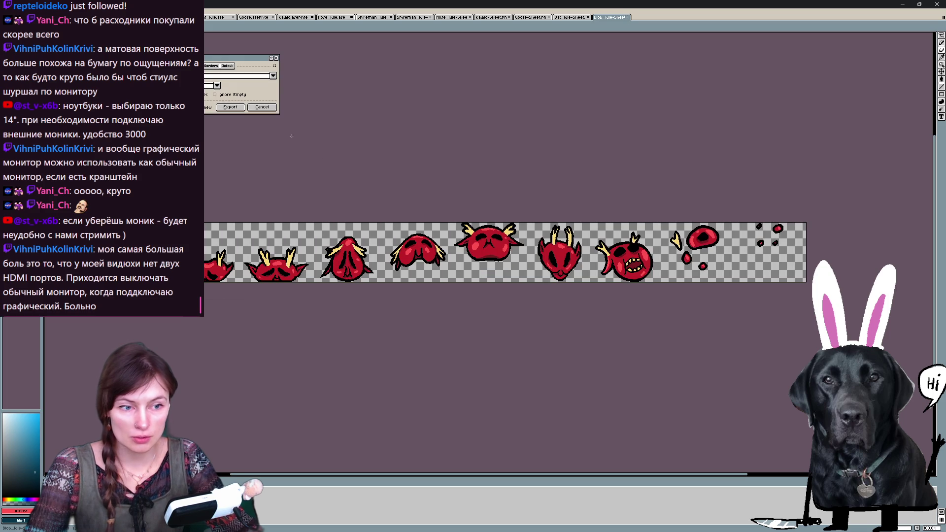
pyautogui.click(217, 86)
pyautogui.click(216, 98)
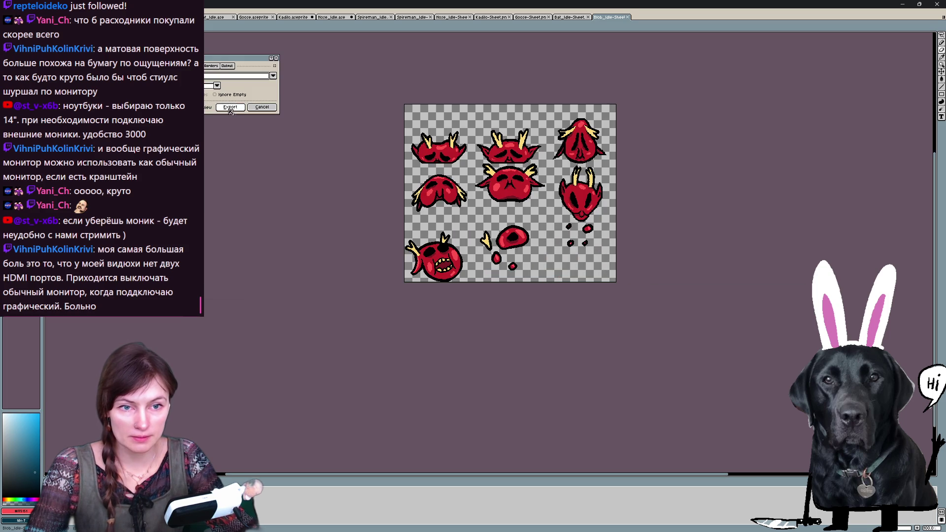
pyautogui.click(230, 107)
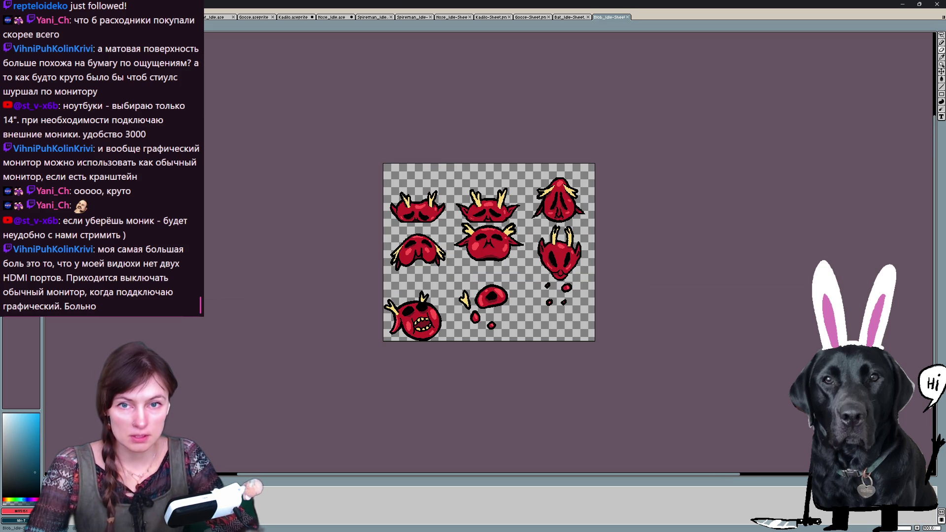
# - Save the blob sheet as a PNG in the assets folder
pyautogui.hotkey('ctrl', 's')
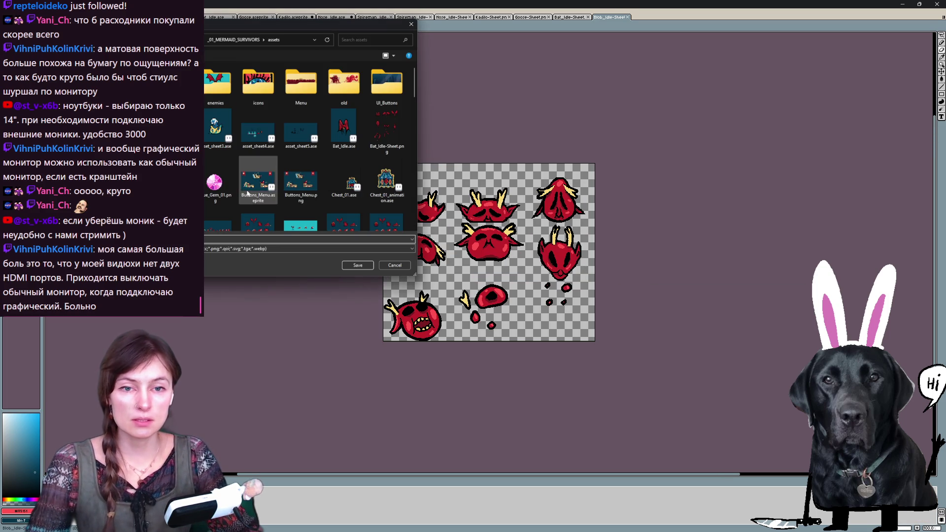
pyautogui.click(367, 248)
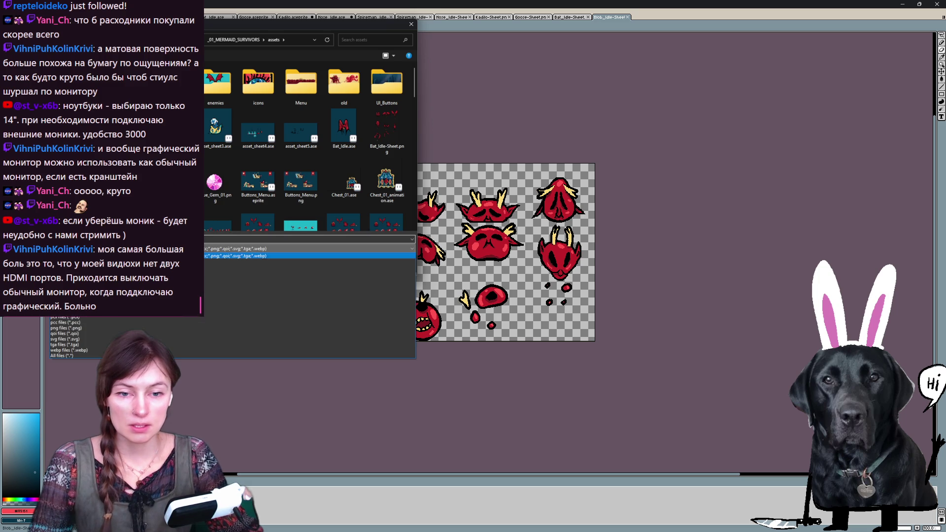
pyautogui.click(368, 339)
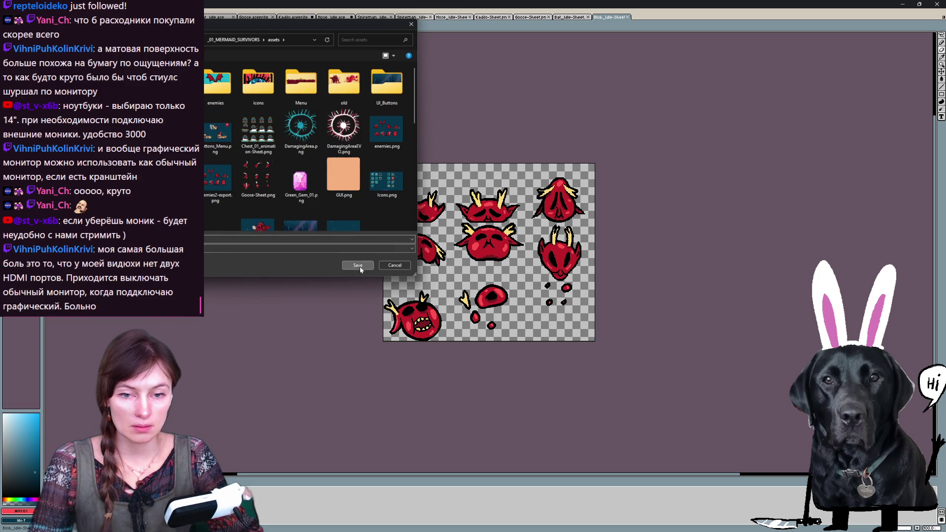
pyautogui.click(358, 266)
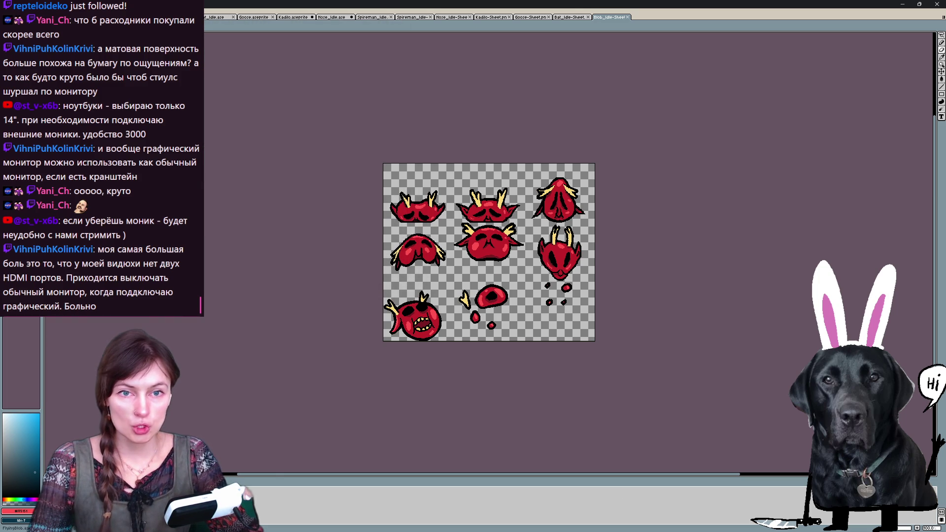
pyautogui.hotkey('ctrl', 'Tab')
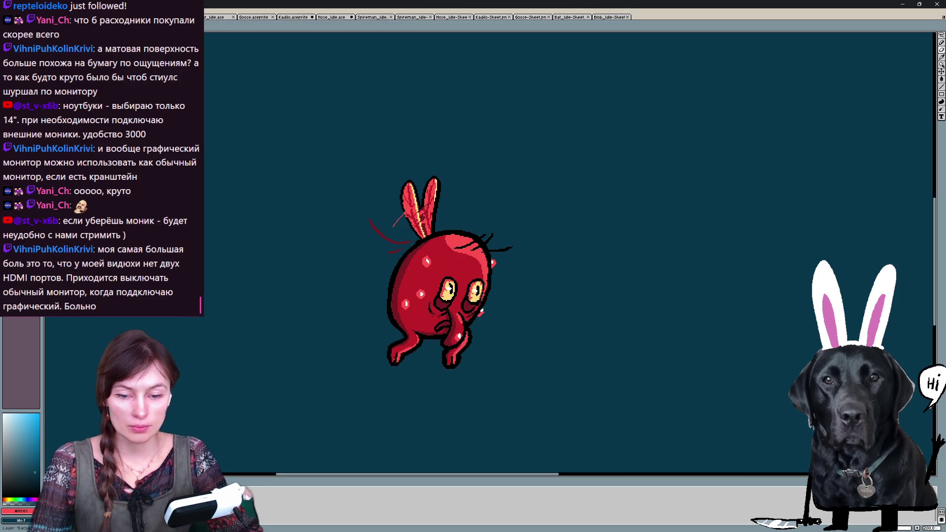
# - Hide the dark blue background and briefly check the underlying line sketch
pyautogui.hotkey('ctrl', 'Tab')
pyautogui.scroll(-2, 405, 235)
pyautogui.scroll(2, 293, 300)
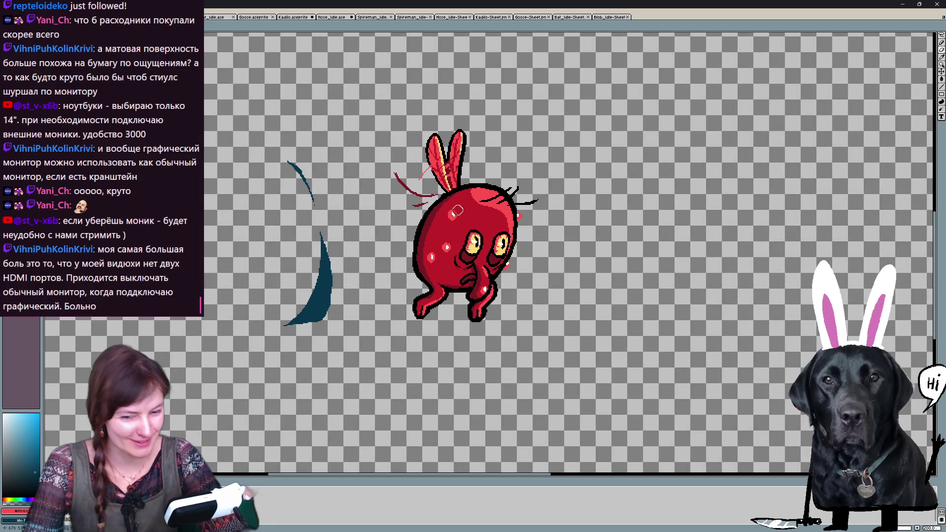
pyautogui.press('Right')
pyautogui.press('Left')
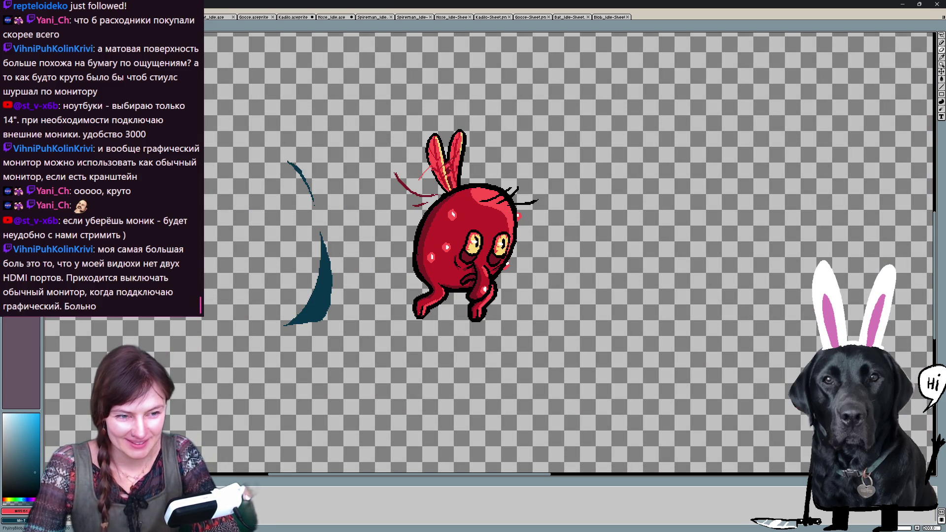
# - Lasso-delete the stray teal crescent, then step to the frame with the upright red tuft
pyautogui.press('q')
pyautogui.moveTo(347, 340)
pyautogui.mouseDown()
pyautogui.moveTo(355, 280)
pyautogui.moveTo(204, 96)
pyautogui.moveTo(251, 394)
pyautogui.mouseUp()
pyautogui.press('Delete')
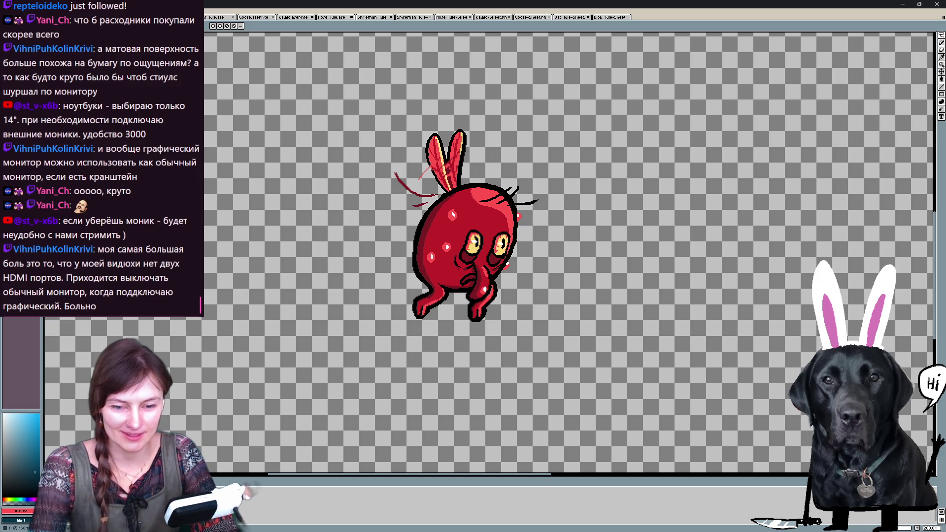
pyautogui.press('Right')
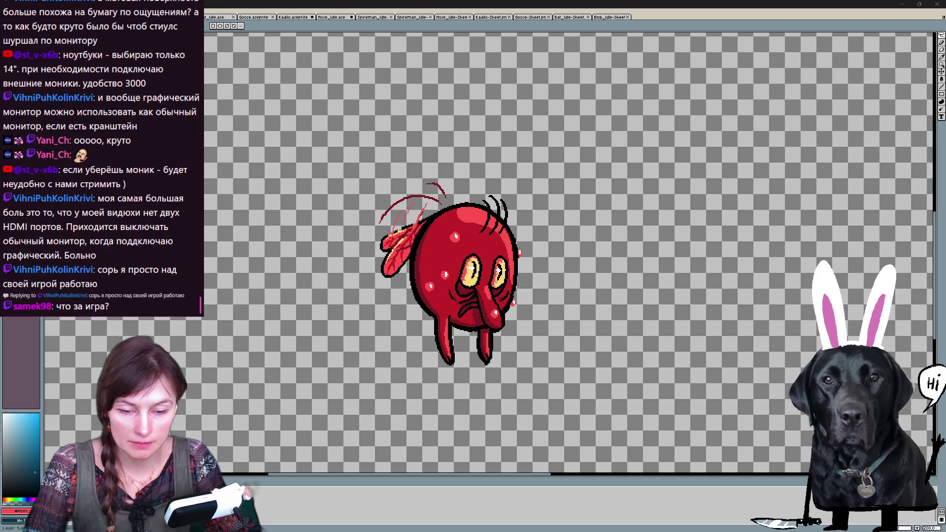
pyautogui.press('Right')
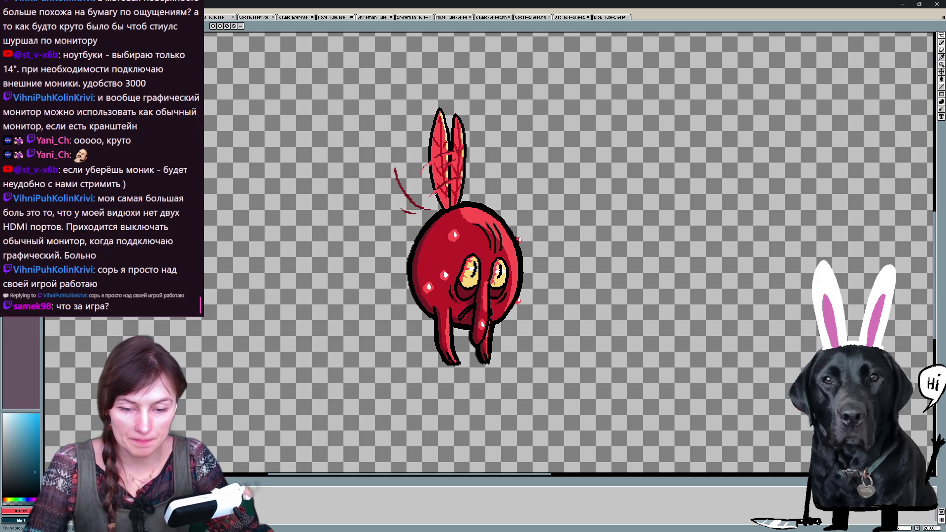
pyautogui.press('F3')
# - Lower the onion-skin opacity step and stop it looping through tag frames
pyautogui.click(49, 489)
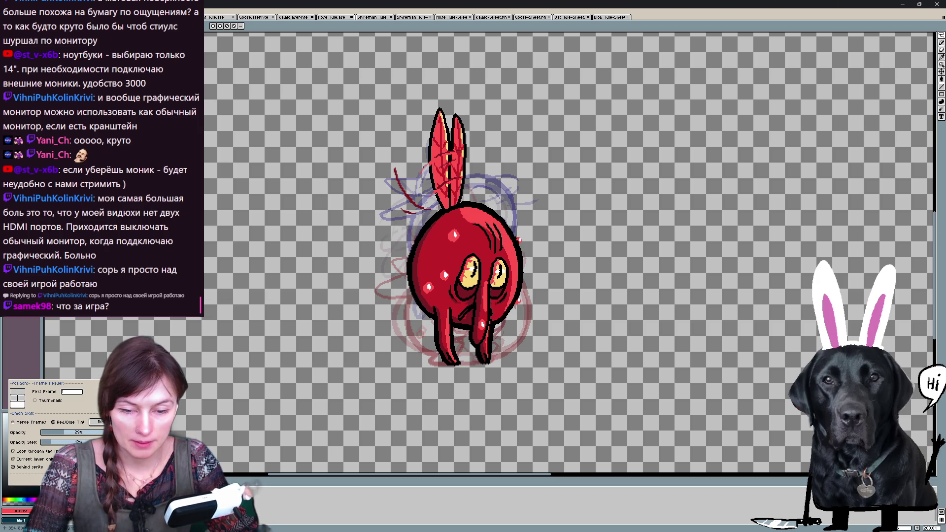
pyautogui.click(44, 442)
pyautogui.click(13, 451)
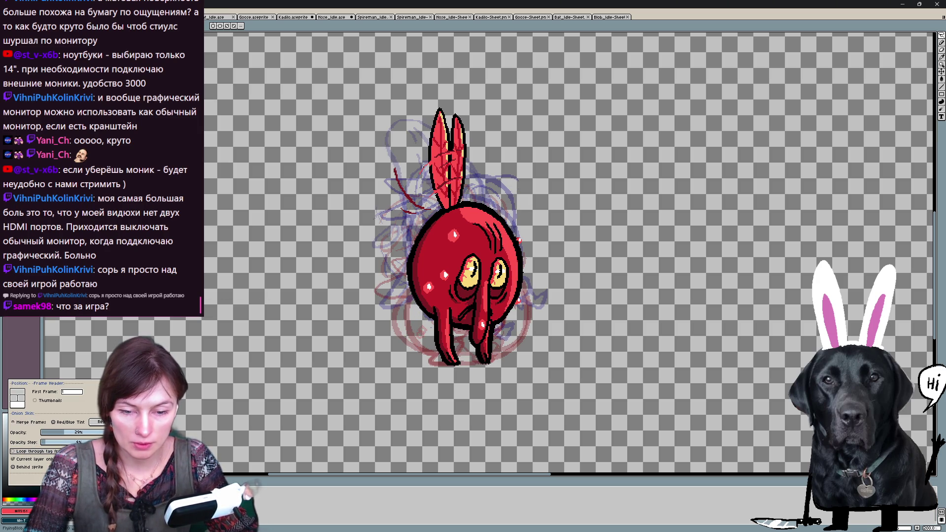
pyautogui.press('Escape')
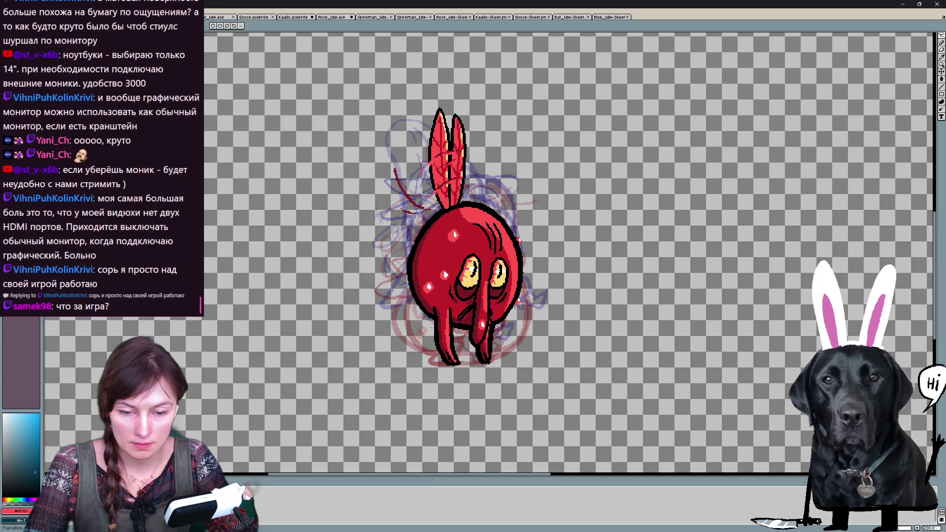
# - Crop the blob's canvas to a tight 180-pixel-wide box around the sprite
pyautogui.hotkey('ctrl', 'alt', 'c')
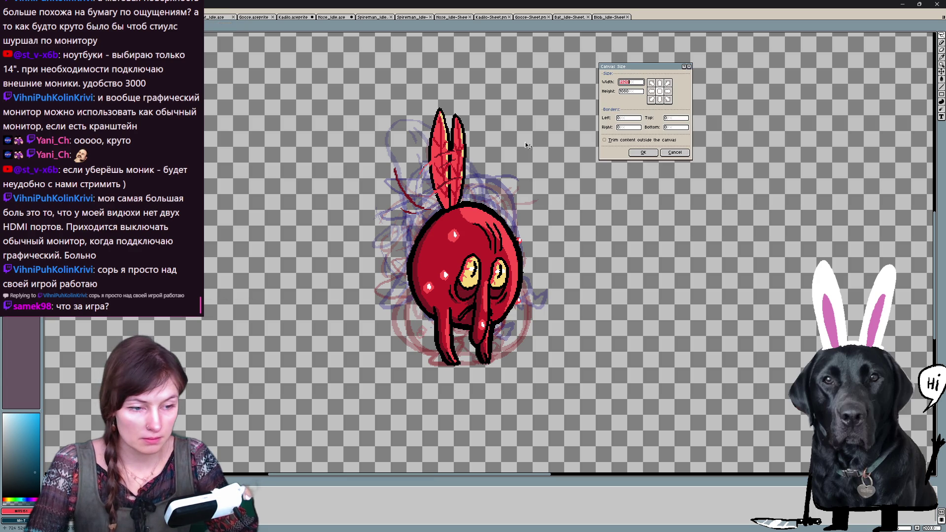
pyautogui.moveTo(586, 308)
pyautogui.mouseDown()
pyautogui.moveTo(625, 308)
pyautogui.moveTo(455, 362)
pyautogui.moveTo(513, 291)
pyautogui.moveTo(505, 284)
pyautogui.mouseUp()
pyautogui.moveTo(651, 285); pyautogui.dragTo(548, 276)
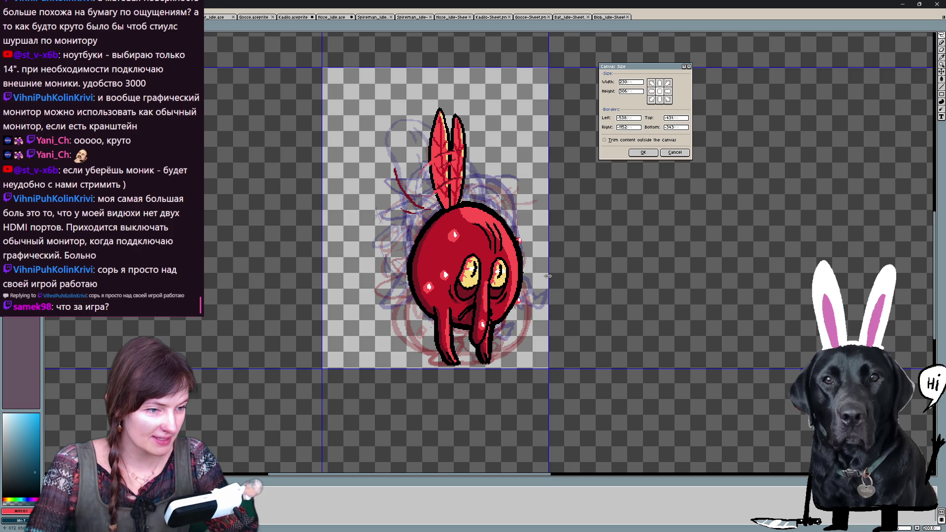
pyautogui.moveTo(456, 68); pyautogui.dragTo(466, 108)
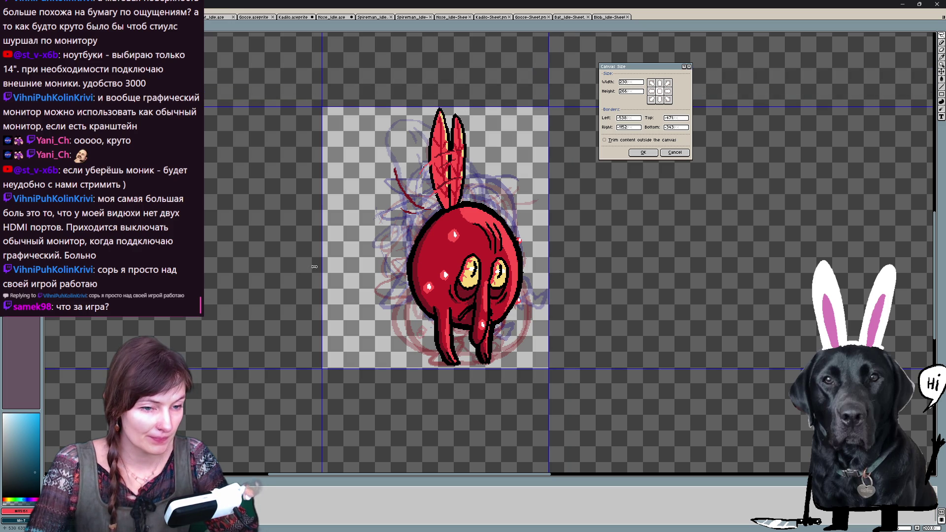
pyautogui.moveTo(324, 270); pyautogui.dragTo(370, 277)
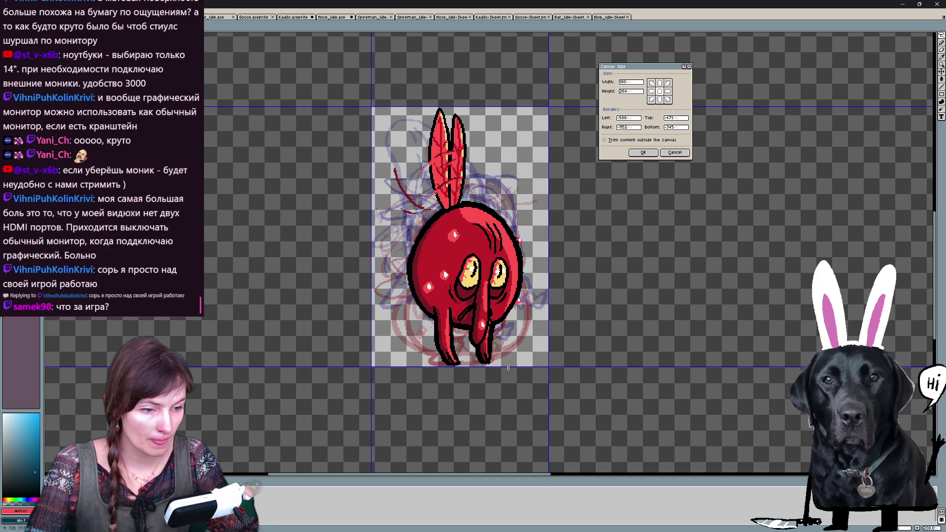
pyautogui.click(643, 153)
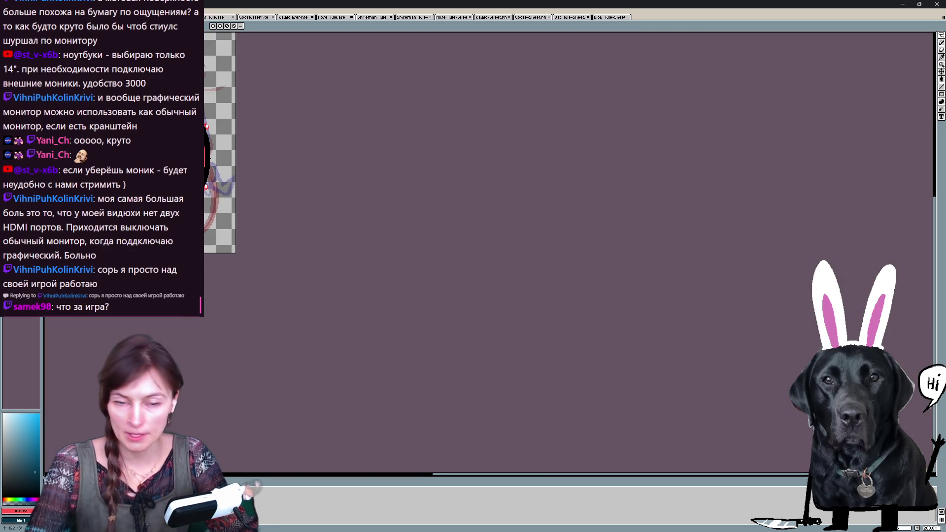
pyautogui.moveTo(226, 213); pyautogui.dragTo(339, 303)
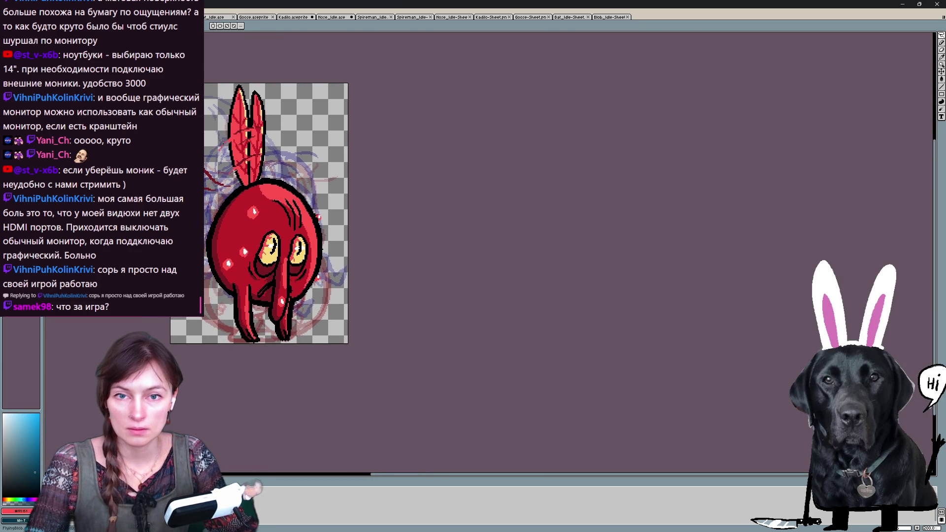
pyautogui.hotkey('ctrl', 'e')
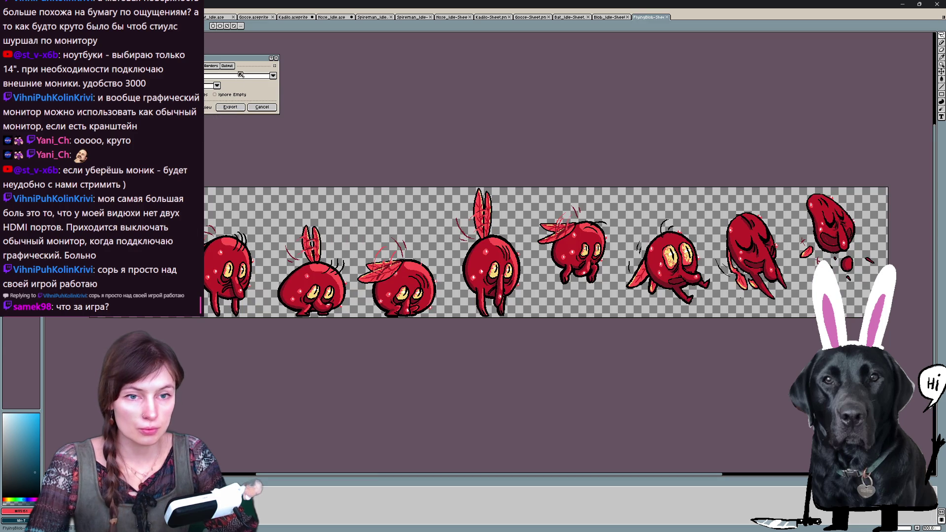
# - Export the blob frames as a three-column grid sheet and save it as PNG in assets
pyautogui.click(243, 75)
pyautogui.click(240, 92)
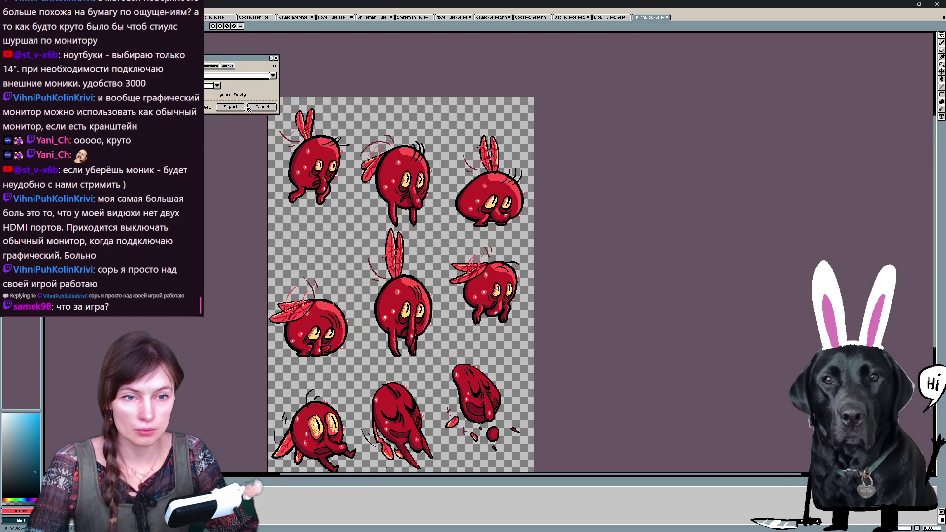
pyautogui.click(230, 107)
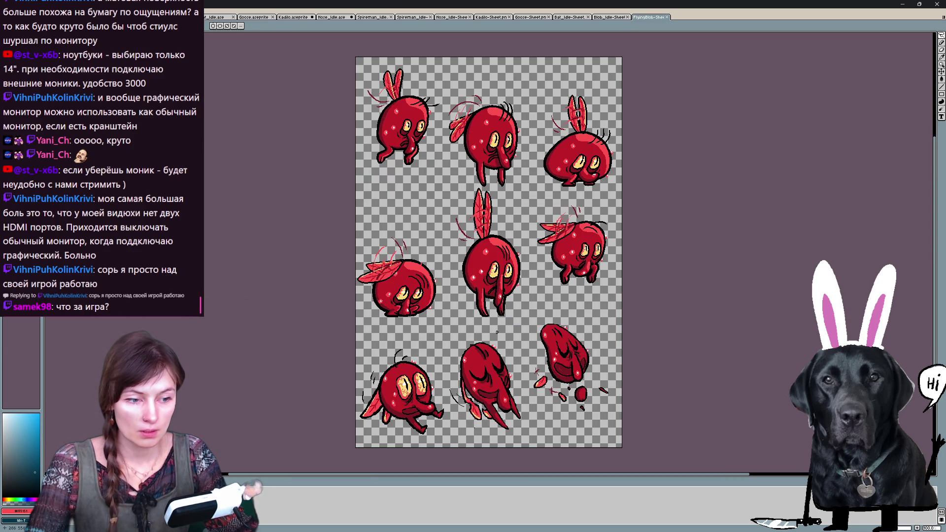
pyautogui.hotkey('ctrl', 'o')
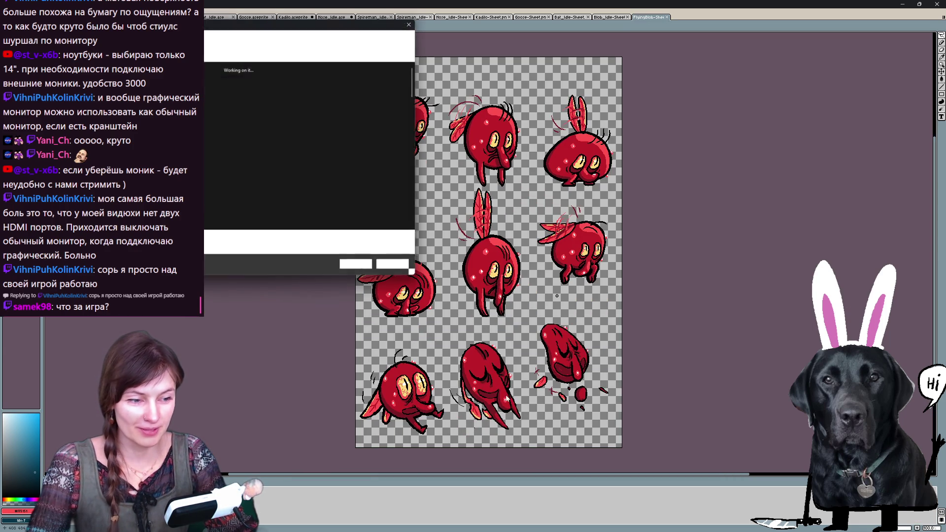
pyautogui.click(411, 248)
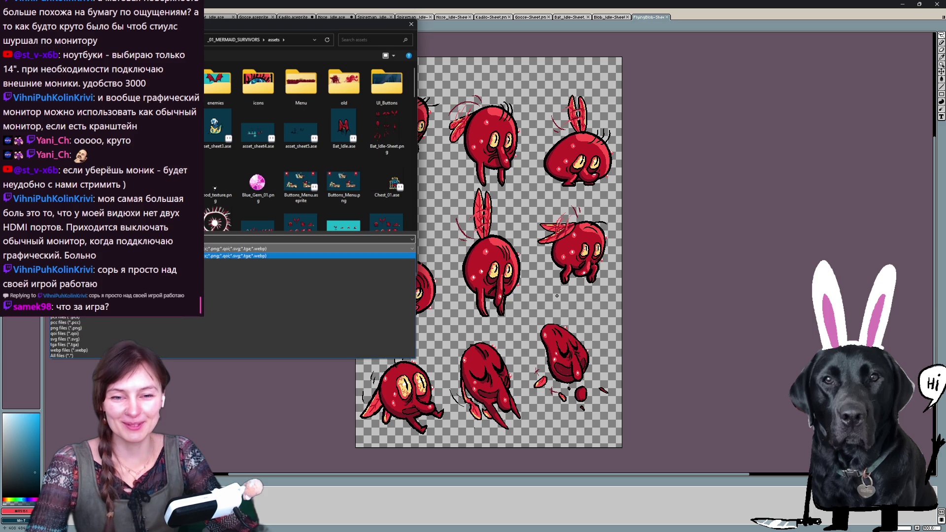
pyautogui.click(102, 328)
pyautogui.scroll(-10, 317, 192)
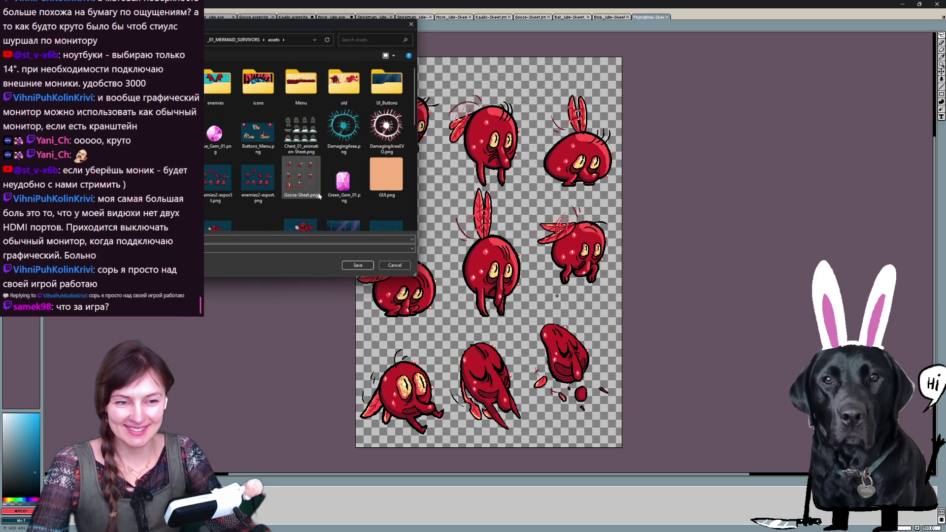
pyautogui.click(358, 265)
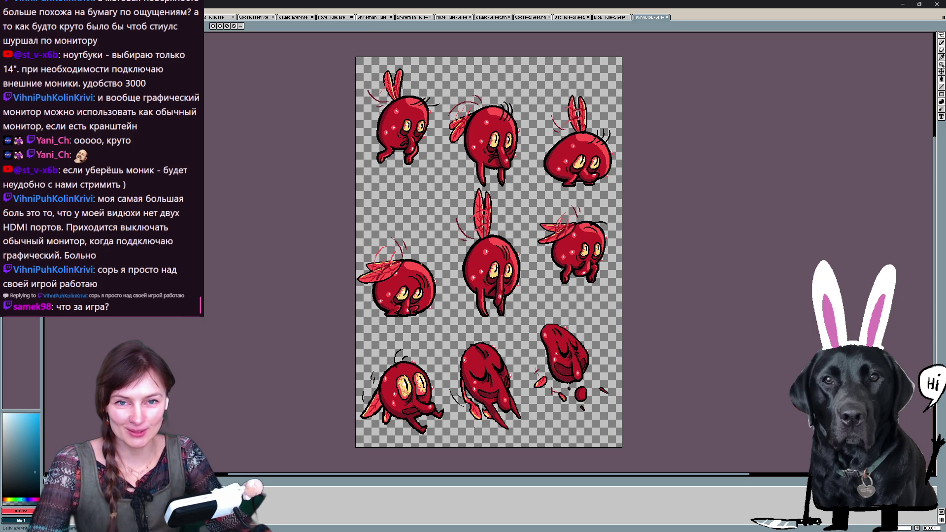
pyautogui.hotkey('ctrl', 'Tab')
# - Lower the fire demon's onion-skin opacity step to 6%
pyautogui.moveTo(348, 249); pyautogui.dragTo(339, 281)
pyautogui.scroll(1, 507, 292)
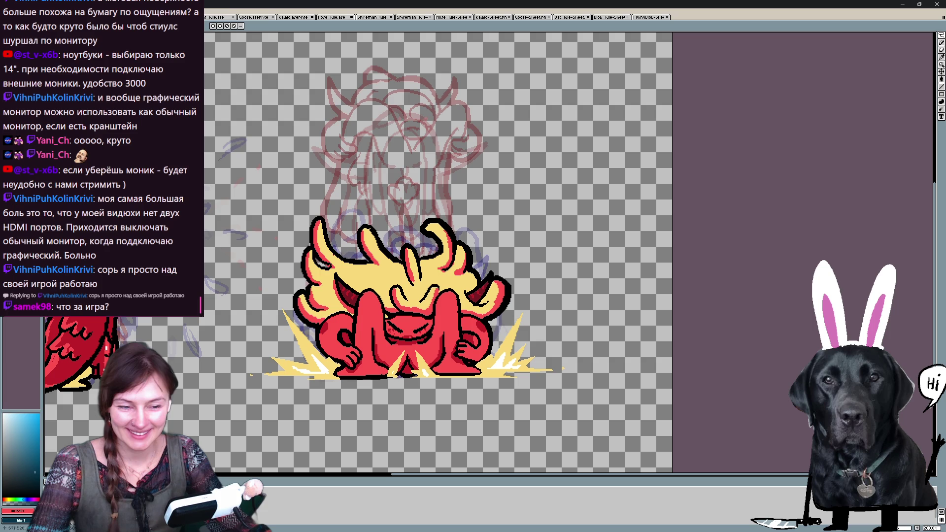
pyautogui.scroll(-1, 286, 365)
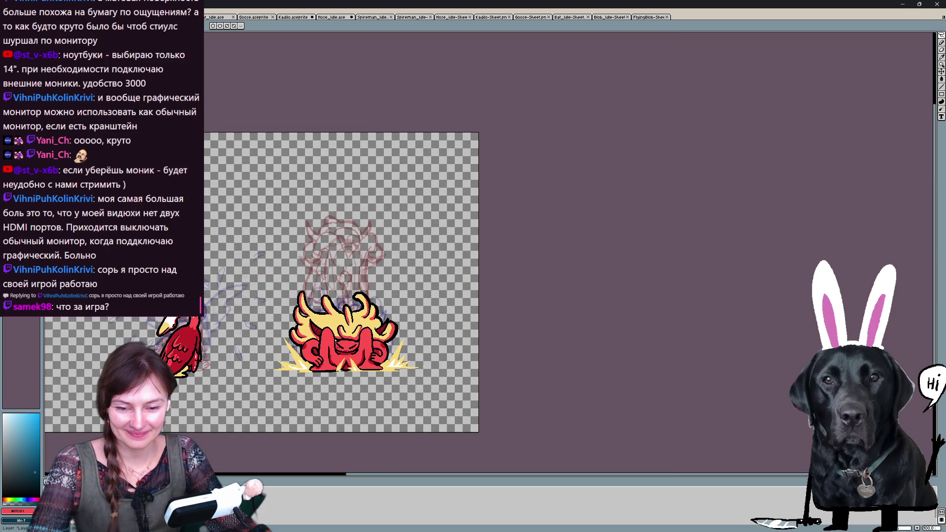
pyautogui.click(49, 481)
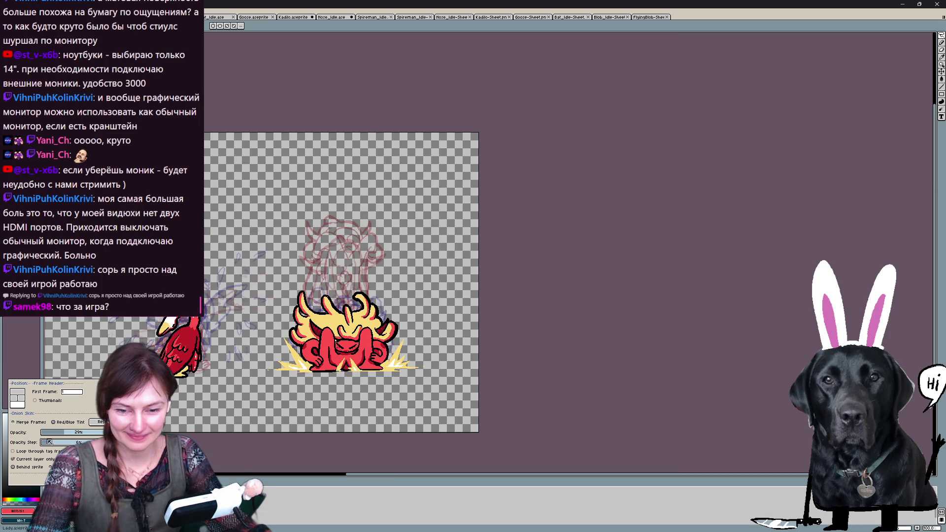
pyautogui.moveTo(50, 441); pyautogui.dragTo(44, 442)
pyautogui.click(544, 413)
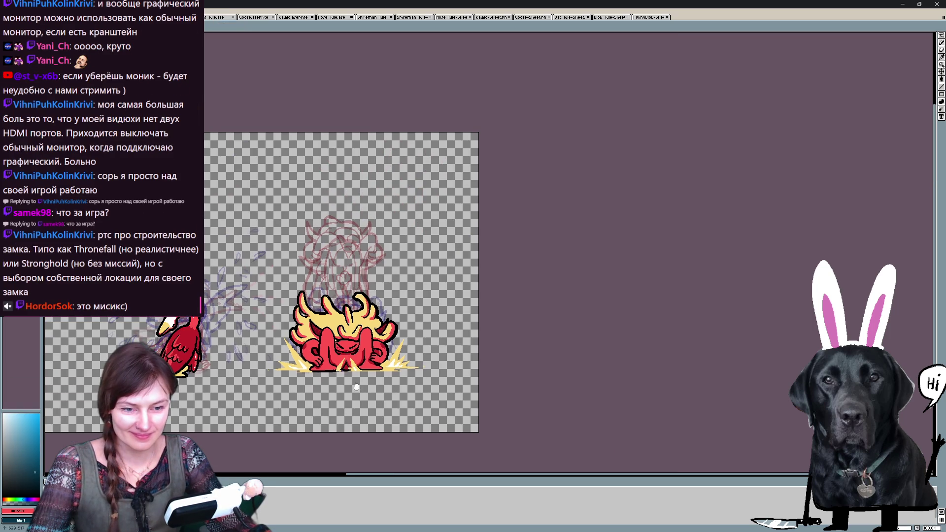
# - Fit the Canvas Size bounds to a roughly 320 by 372 box around the demon
pyautogui.scroll(1, 374, 399)
pyautogui.moveTo(334, 345); pyautogui.dragTo(399, 373)
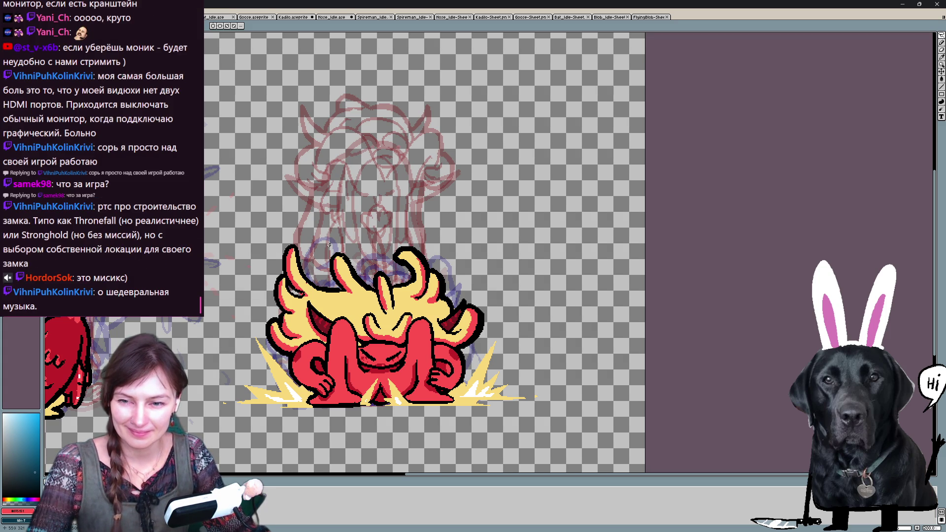
pyautogui.scroll(-1, 329, 244)
pyautogui.scroll(1, 329, 244)
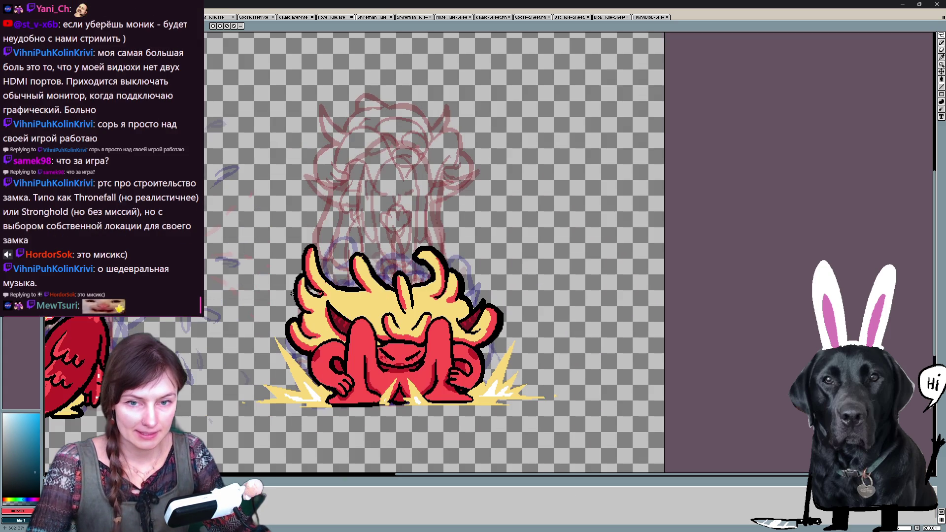
pyautogui.hotkey('ctrl', 'alt', 'c')
pyautogui.scroll(-2, 387, 213)
pyautogui.moveTo(387, 213)
pyautogui.mouseDown()
pyautogui.moveTo(348, 217)
pyautogui.moveTo(386, 218)
pyautogui.moveTo(376, 231)
pyautogui.moveTo(385, 222)
pyautogui.mouseUp()
pyautogui.scroll(1, 386, 218)
pyautogui.scroll(1, 376, 231)
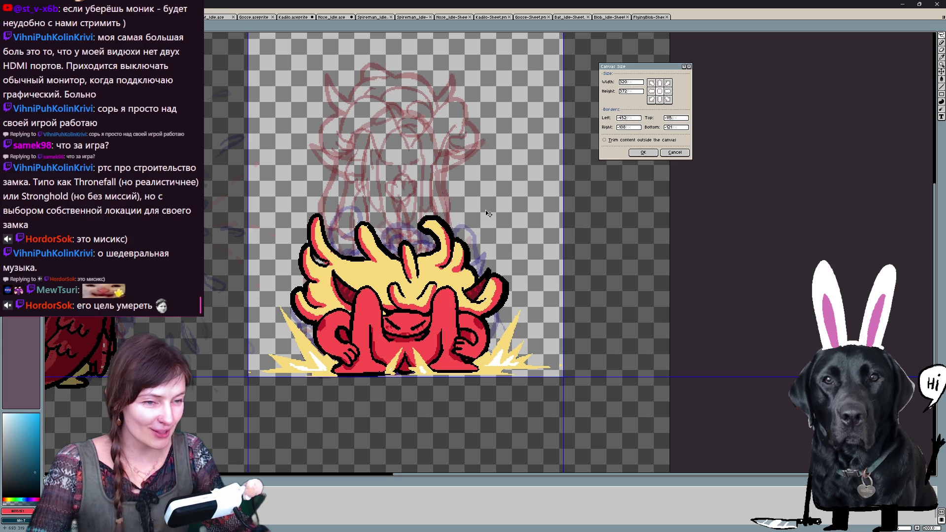
# - Lower the crop's top edge, nudge the bottom edge down, and apply the roughly 320×323 canvas
pyautogui.scroll(-2, 465, 154)
pyautogui.scroll(2, 449, 173)
pyautogui.moveTo(459, 196); pyautogui.dragTo(459, 249)
pyautogui.scroll(-3, 473, 275)
pyautogui.scroll(2, 462, 376)
pyautogui.scroll(2, 468, 327)
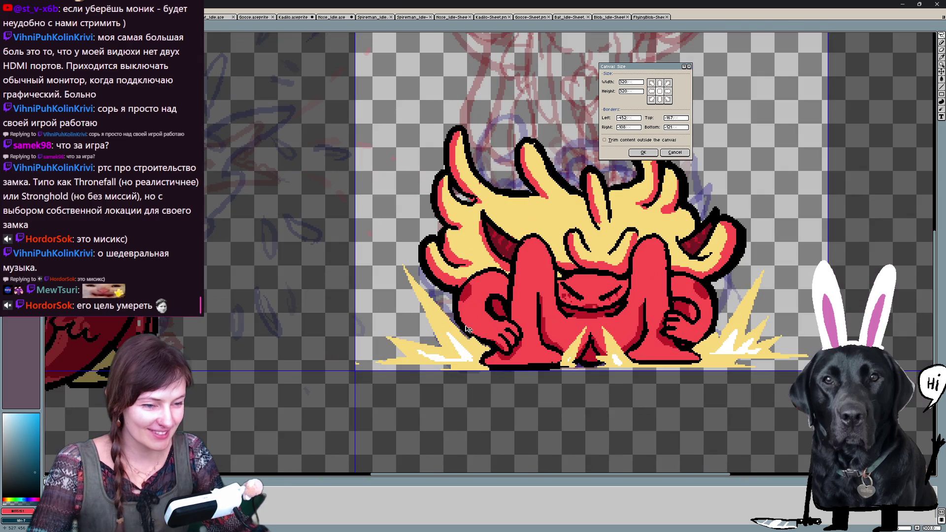
pyautogui.scroll(-1, 696, 282)
pyautogui.scroll(1, 752, 253)
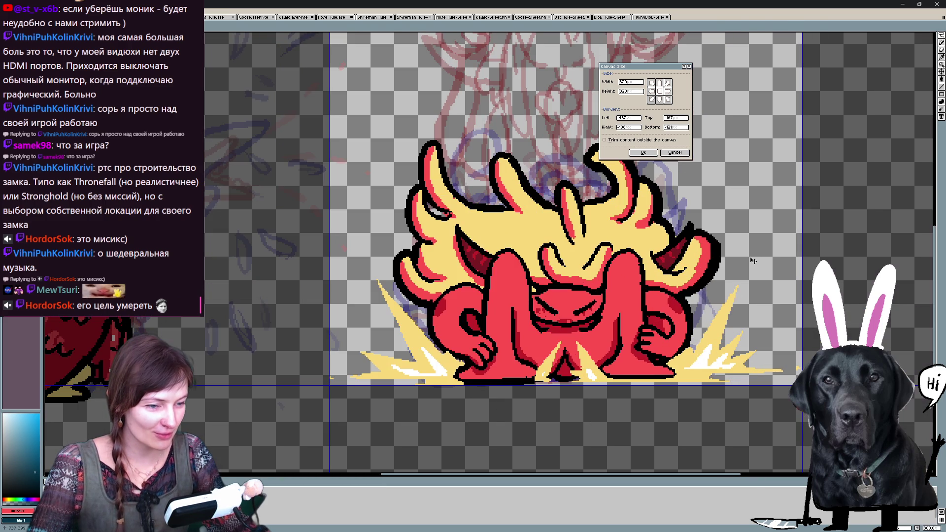
pyautogui.moveTo(511, 389); pyautogui.dragTo(520, 388)
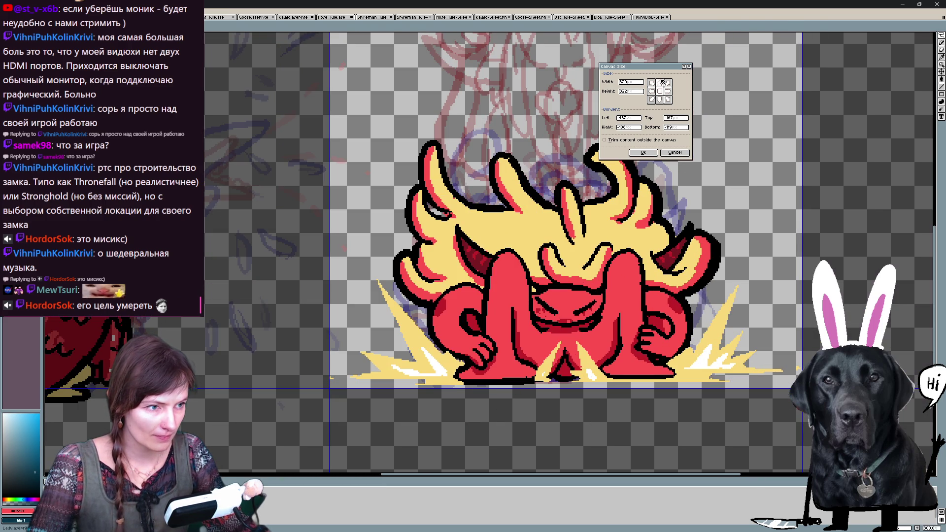
pyautogui.click(642, 152)
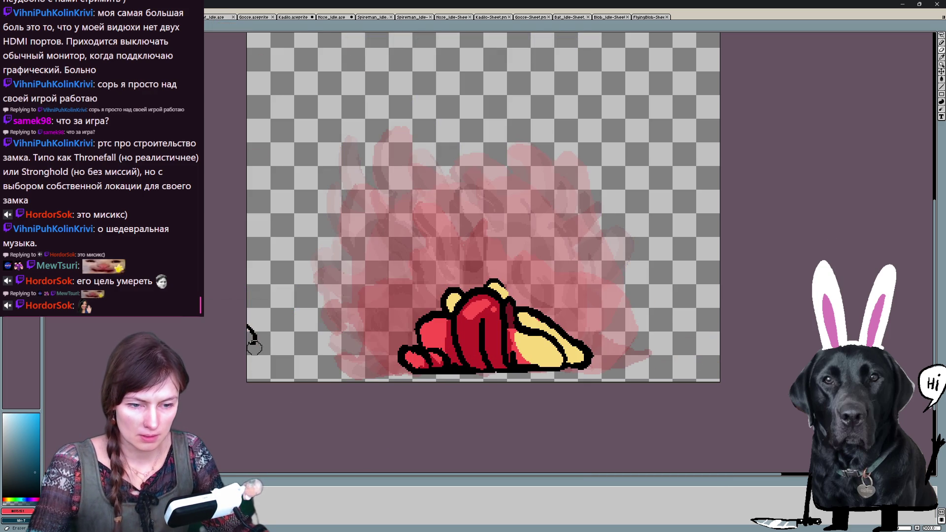
# - Step through the demon's frames and erase three stray yellow specks
pyautogui.press('Right')
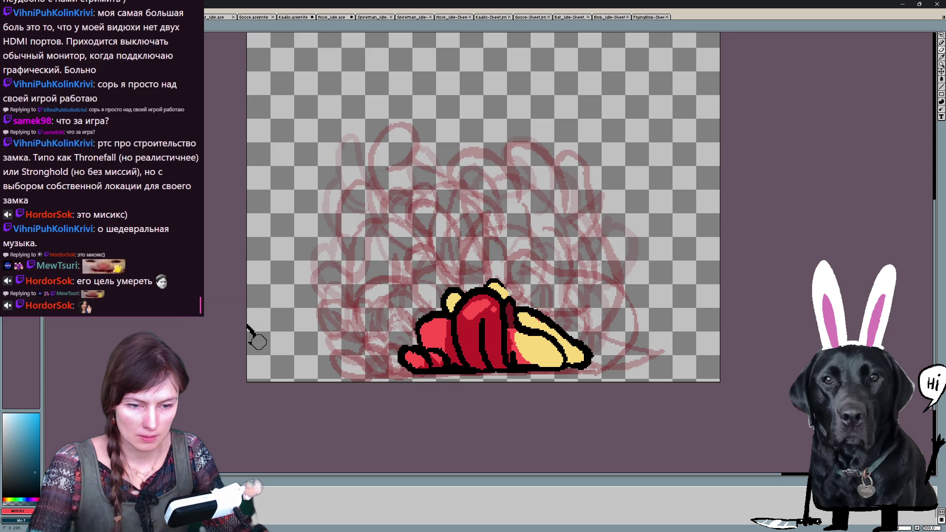
pyautogui.press('Right')
pyautogui.press('Right')
pyautogui.press('Right')
pyautogui.press('Right')
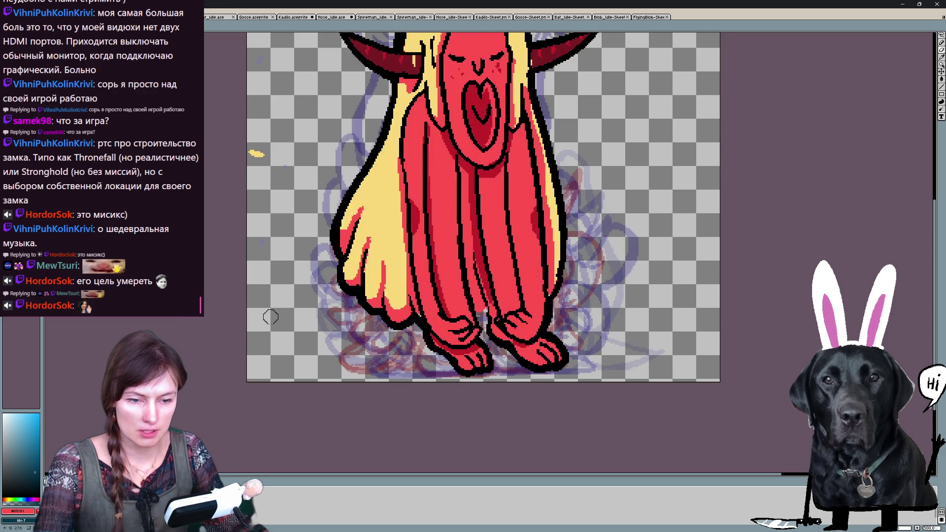
pyautogui.press('Left')
pyautogui.click(261, 242)
pyautogui.click(286, 167)
pyautogui.click(259, 59)
pyautogui.press('Left')
pyautogui.press('Left')
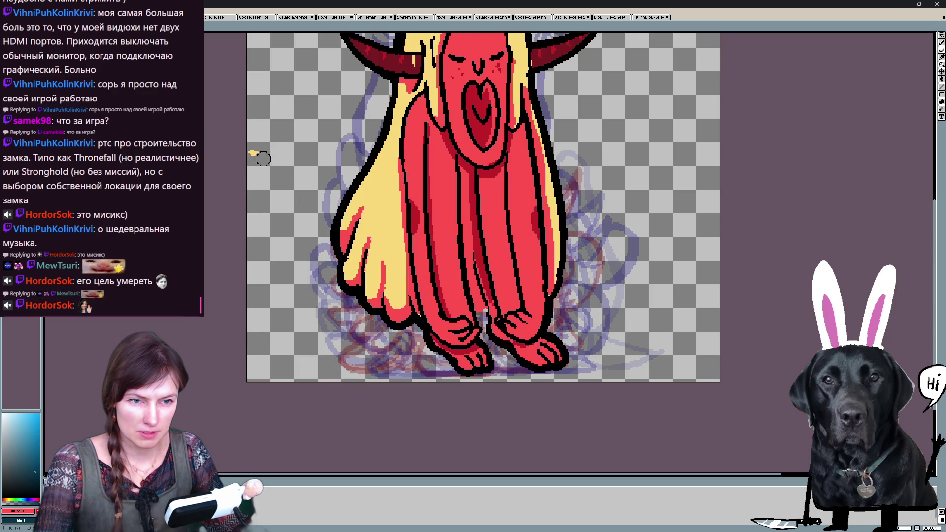
pyautogui.press('Right')
pyautogui.press('Right')
pyautogui.press('Left')
pyautogui.press('Left')
pyautogui.press('Left')
pyautogui.press('Right')
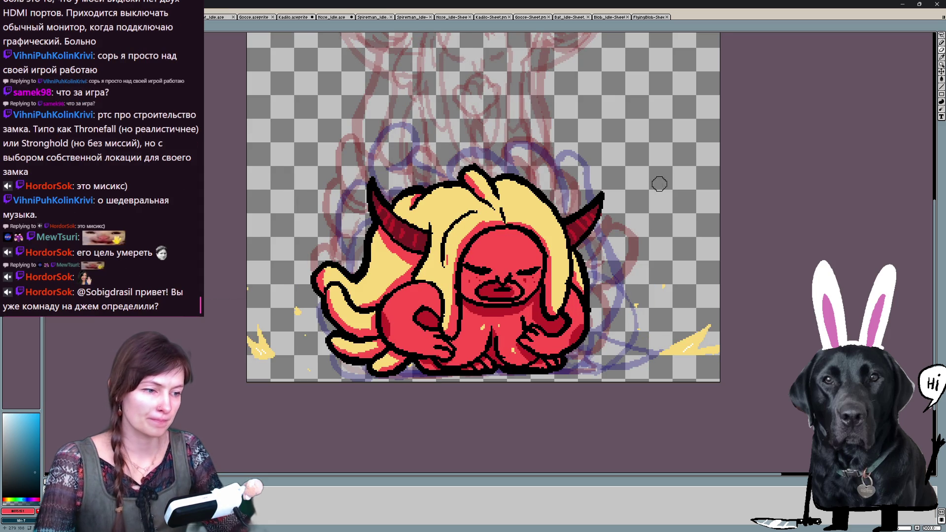
# - Frame the whole crouching sprite and bring up the sprite sheet export preview
pyautogui.moveTo(659, 183); pyautogui.dragTo(648, 267)
pyautogui.scroll(-1, 648, 266)
pyautogui.scroll(2, 648, 266)
pyautogui.scroll(-2, 648, 267)
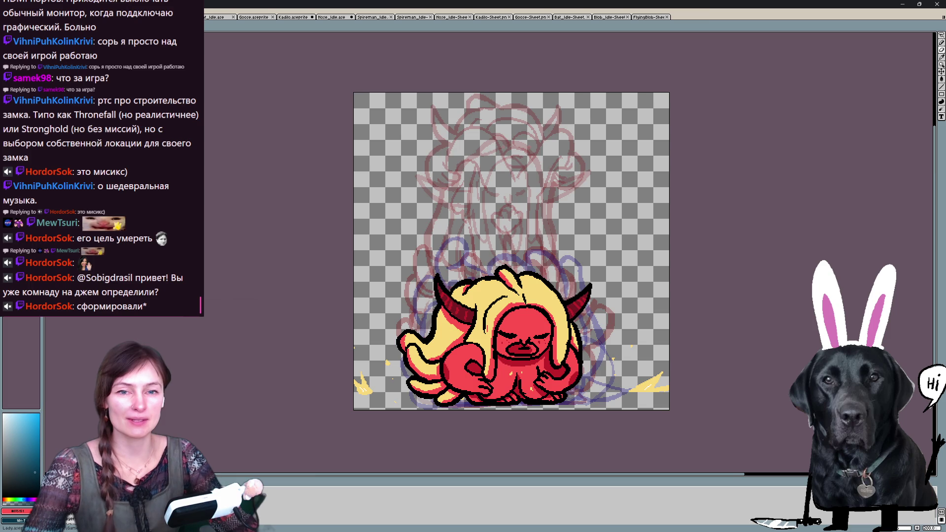
pyautogui.hotkey('ctrl', 'e')
# - Set the sprite sheet layout to a grid and export it
pyautogui.click(240, 77)
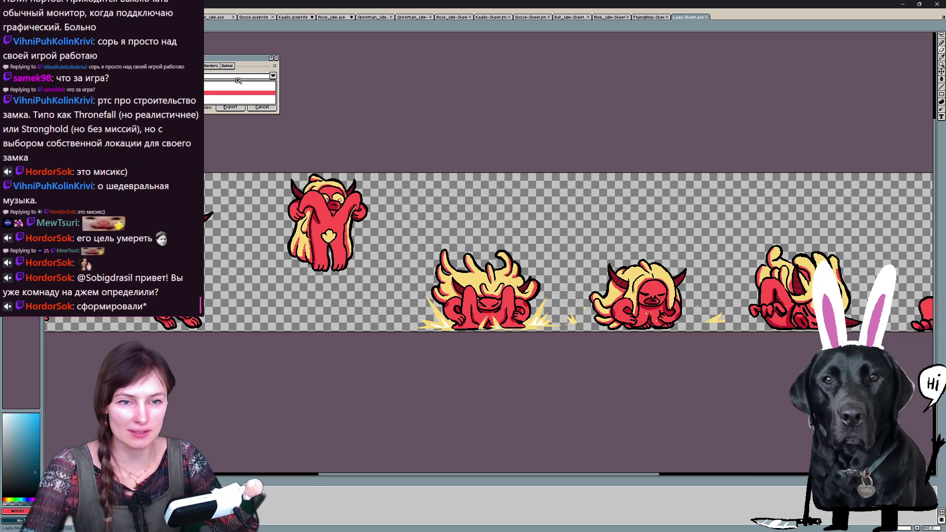
pyautogui.click(208, 102)
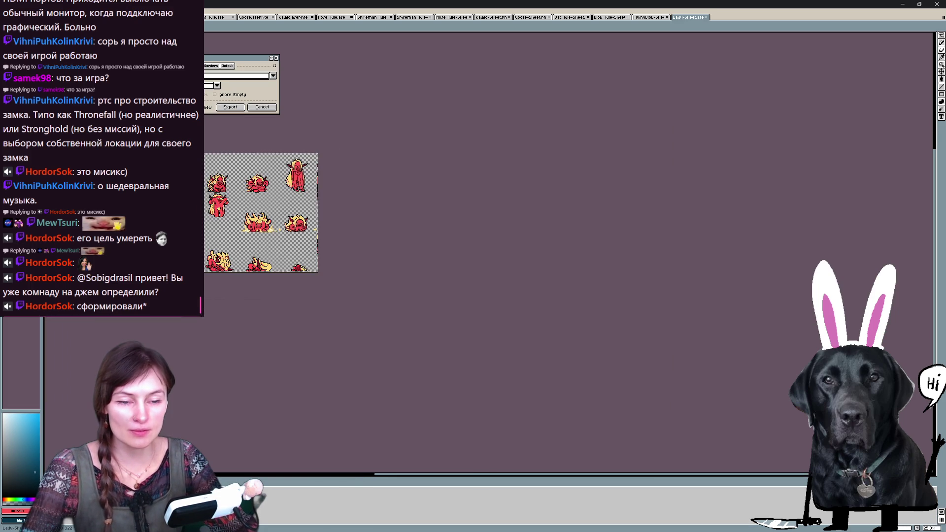
pyautogui.click(229, 107)
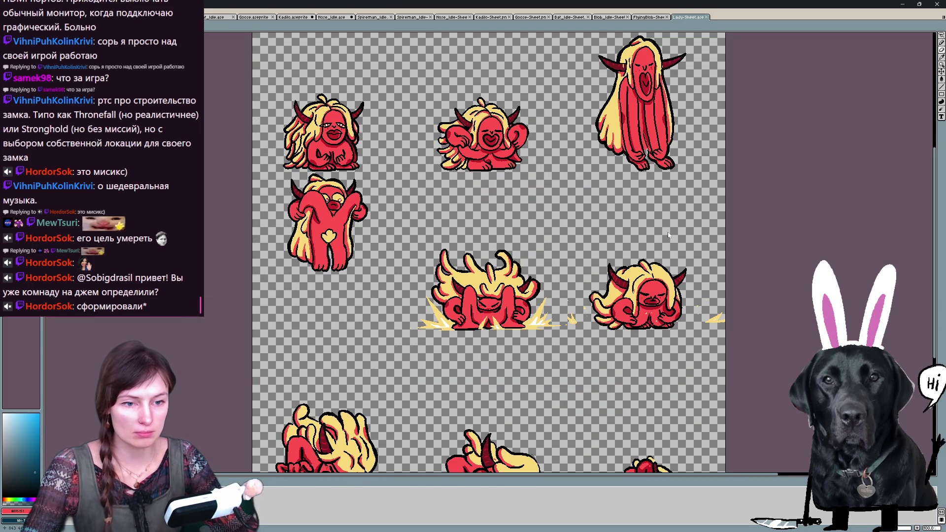
# - Save the sheet as Lady-Sheet.png with the png file type
pyautogui.hotkey('ctrl', 's')
pyautogui.click(212, 249)
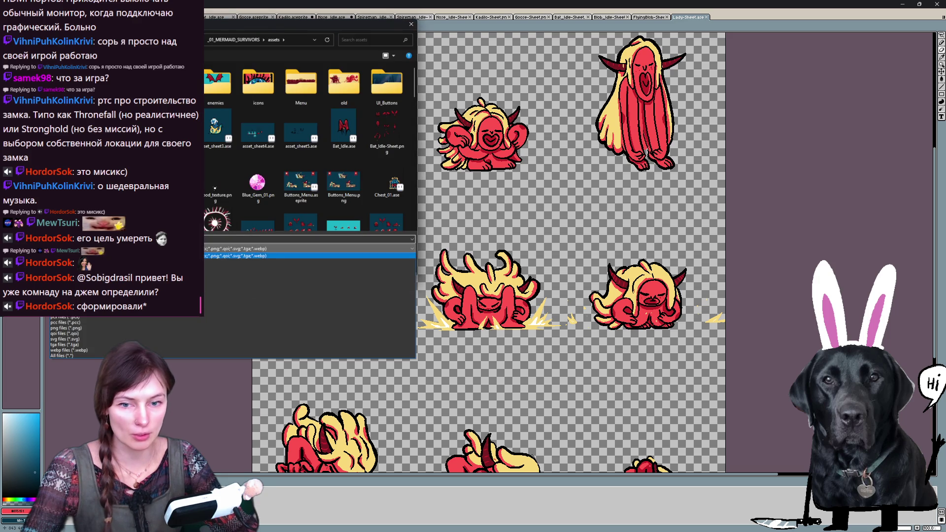
pyautogui.click(82, 328)
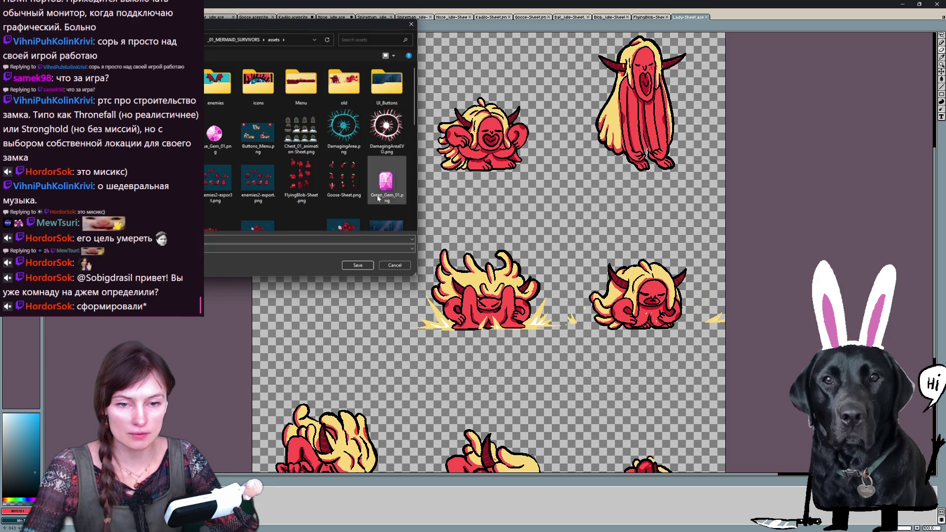
pyautogui.click(357, 267)
pyautogui.scroll(-4, 377, 217)
pyautogui.scroll(2, 377, 217)
pyautogui.scroll(2, 376, 217)
pyautogui.scroll(-2, 377, 217)
pyautogui.scroll(1, 351, 273)
pyautogui.moveTo(394, 285); pyautogui.dragTo(363, 287)
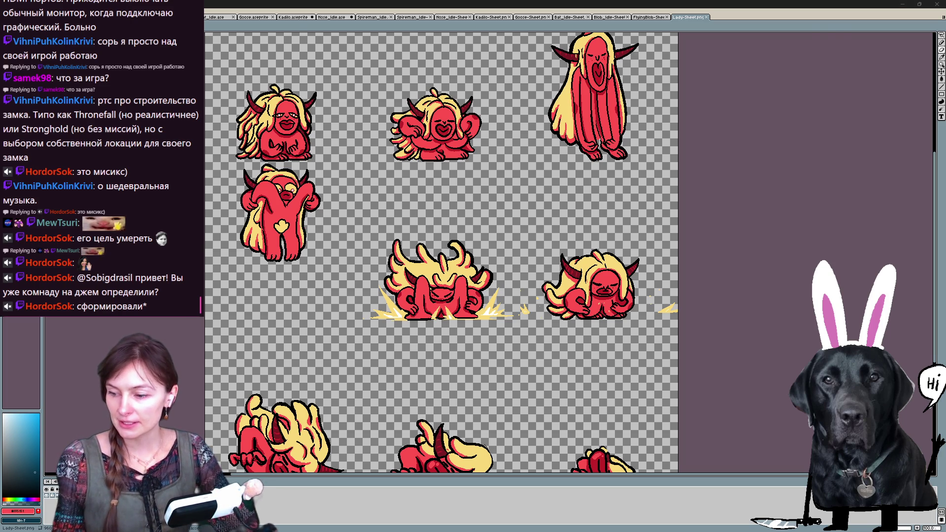
pyautogui.hotkey('alt', 'Tab')
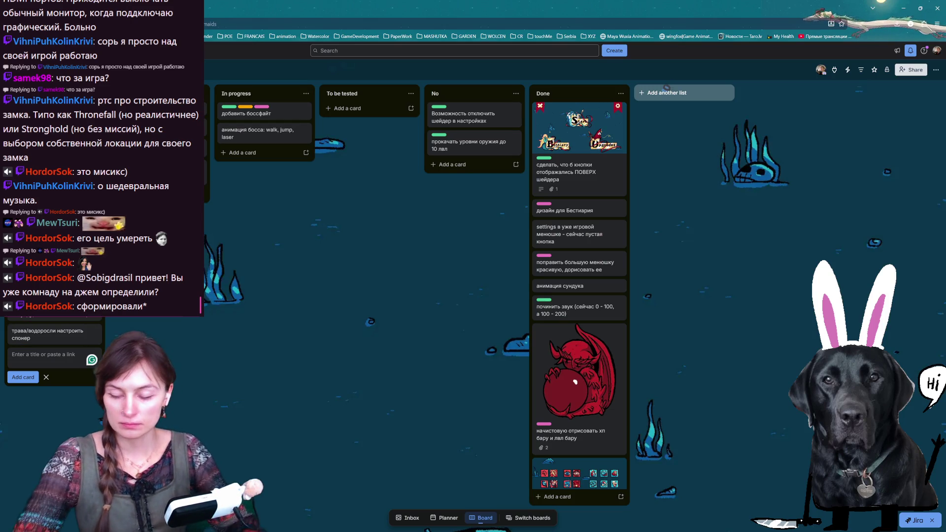
# - Add a card titled 'smert для Магота' below the spawner card
pyautogui.write('smert для Марота')
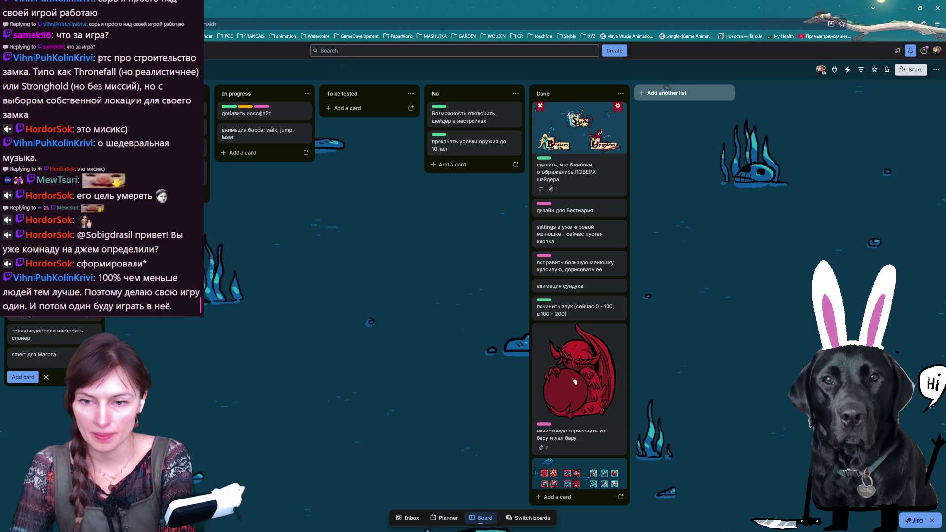
pyautogui.press('Return')
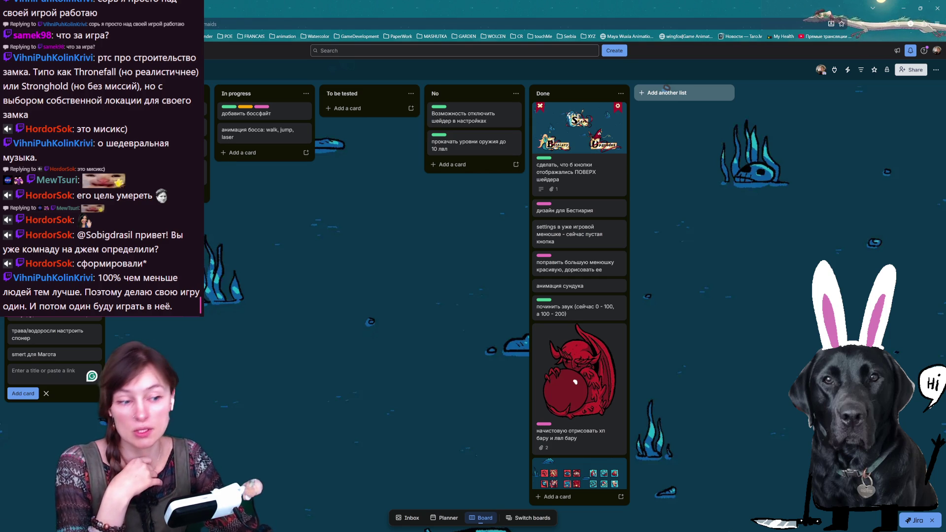
# - Scroll through the later Done cards, then return to the Godot editor
pyautogui.scroll(-5, 589, 438)
pyautogui.scroll(-2, 589, 437)
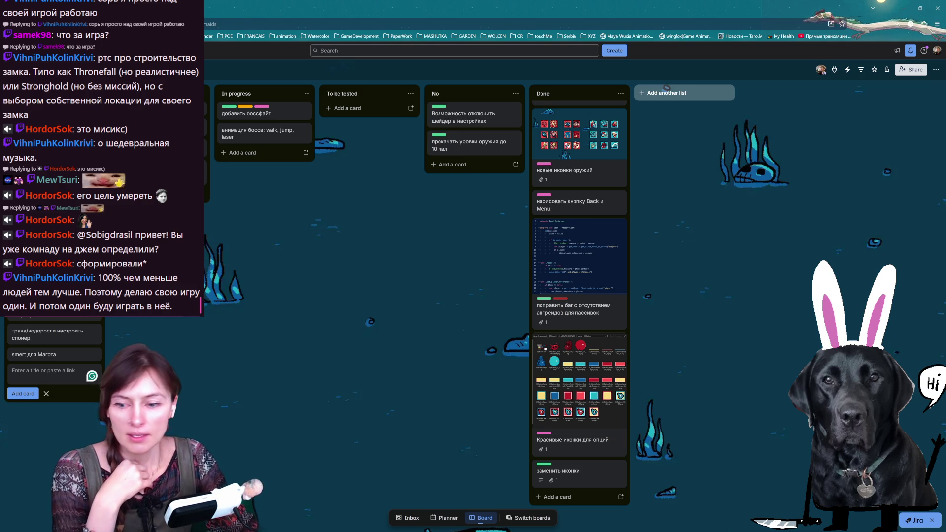
pyautogui.hotkey('alt', 'Tab')
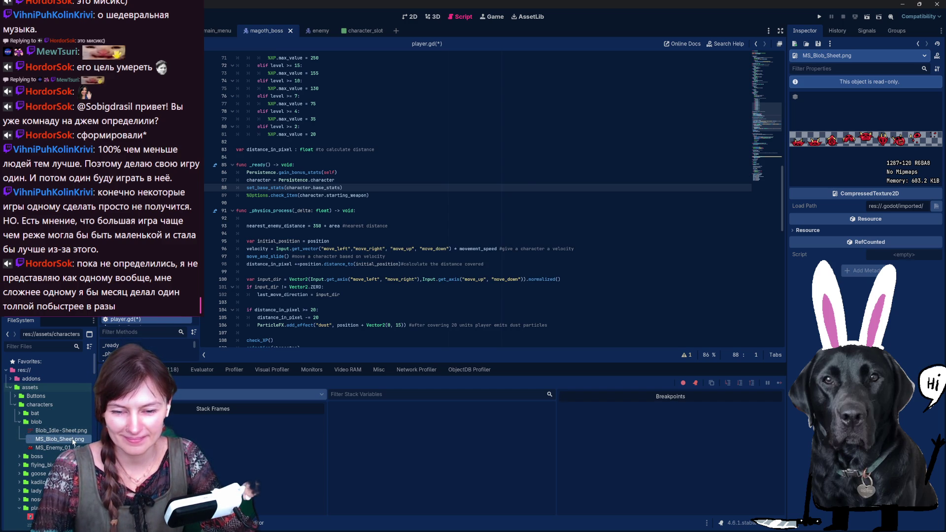
# - Remove Blob_Idle-Sheet.png from the blob folder and cancel the accidental rename of MS_Blob_Sheet.png
pyautogui.rightClick(72, 440)
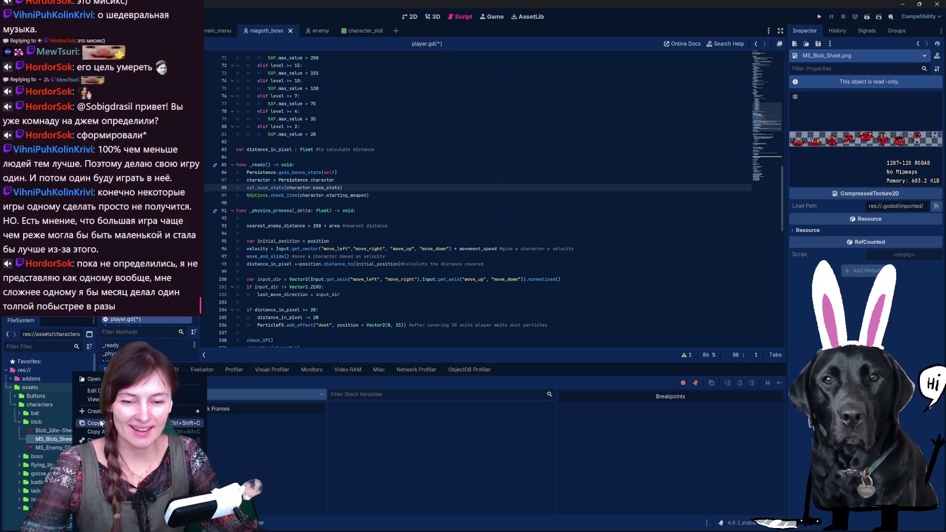
pyautogui.click(54, 430)
pyautogui.press('Delete')
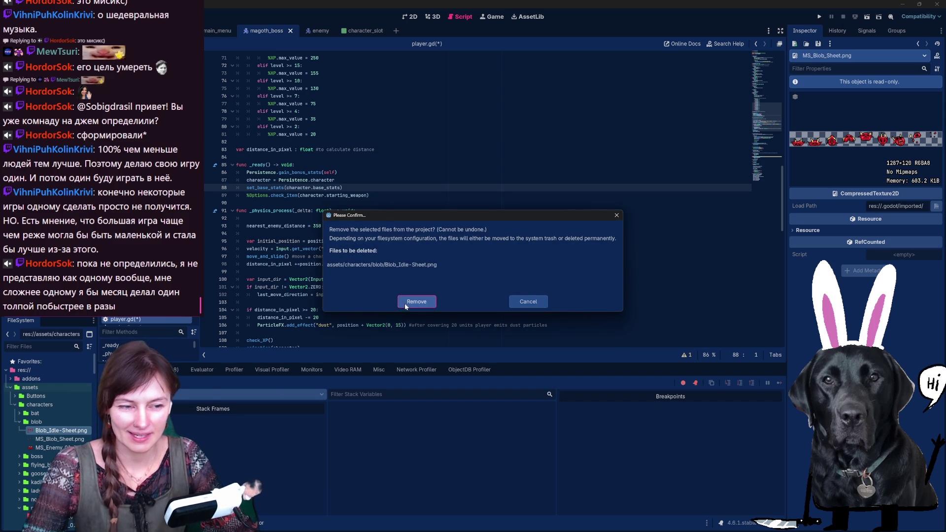
pyautogui.click(404, 306)
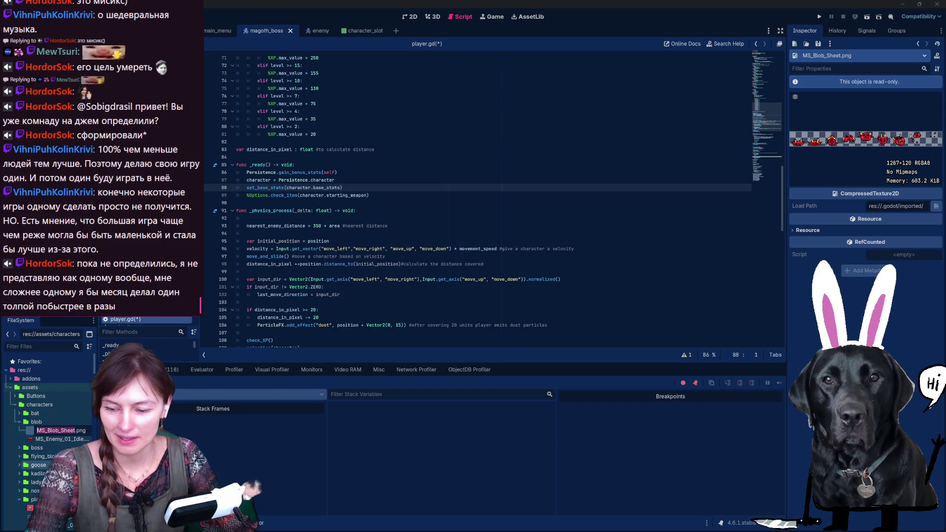
pyautogui.press('Return')
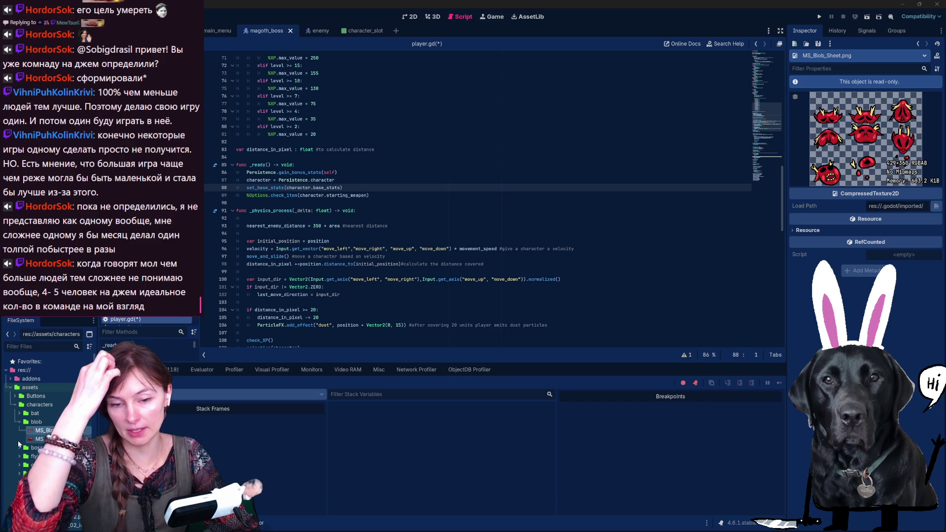
# - Expand flying_blob and preview the flying blob and goose sprite files
pyautogui.click(20, 447)
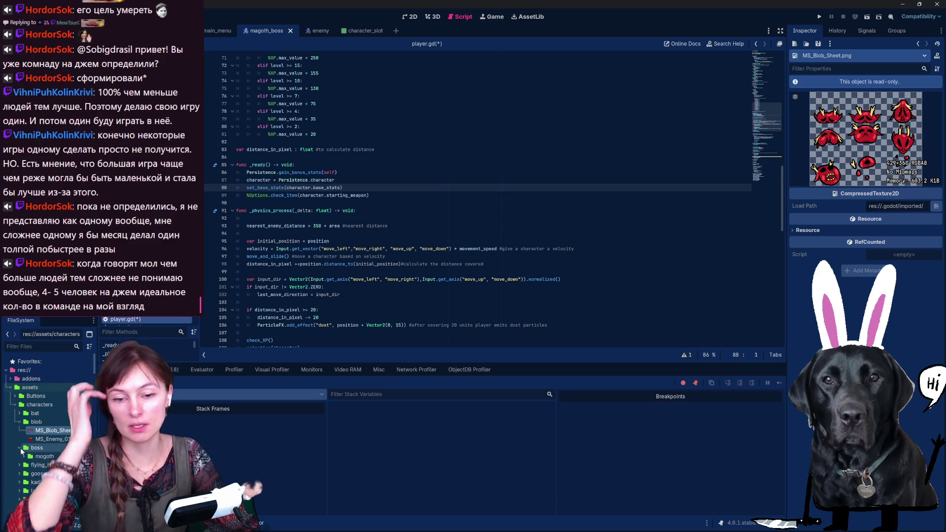
pyautogui.click(20, 447)
pyautogui.click(19, 456)
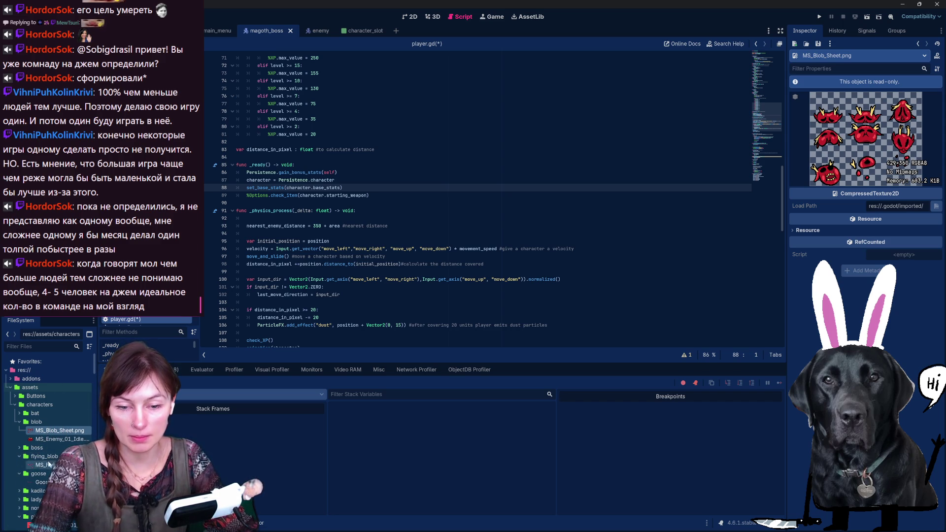
pyautogui.click(43, 464)
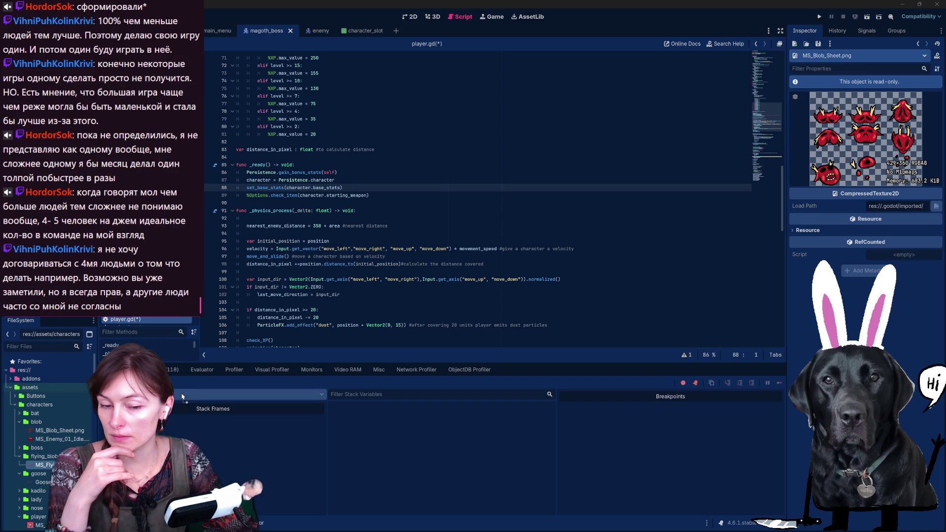
pyautogui.click(43, 482)
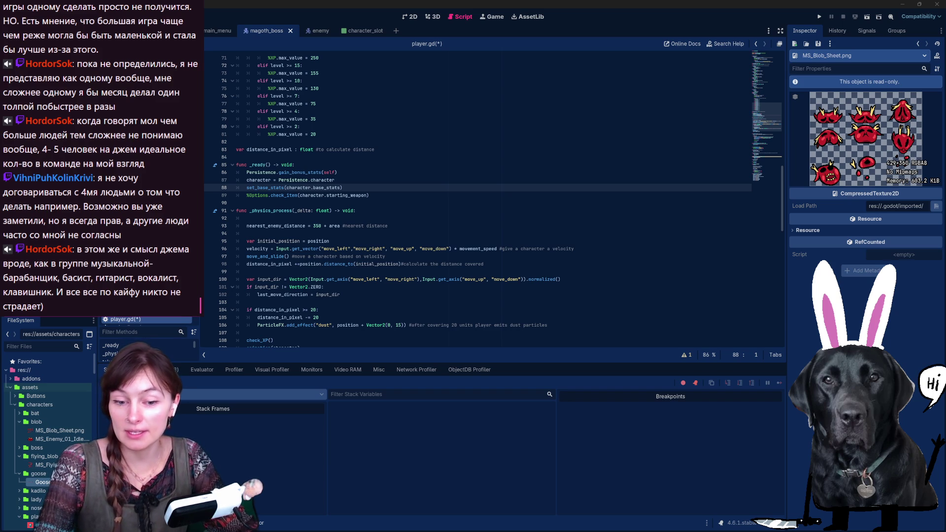
# - Expand the kadilo, lady, nose and slug_spearman folders and select a slug_spearman file
pyautogui.scroll(-1, 17, 472)
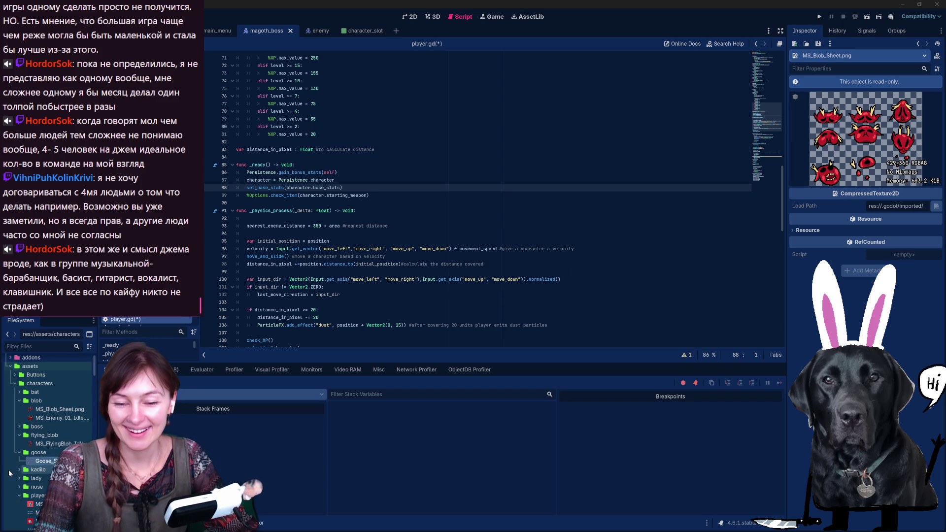
pyautogui.click(19, 471)
pyautogui.click(20, 487)
pyautogui.click(20, 504)
pyautogui.scroll(-3, 23, 502)
pyautogui.scroll(-4, 24, 501)
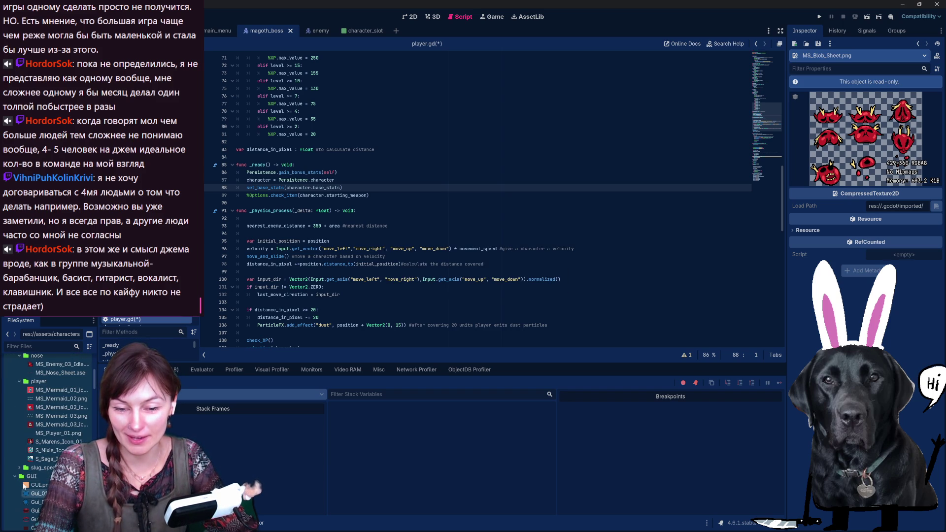
pyautogui.click(20, 467)
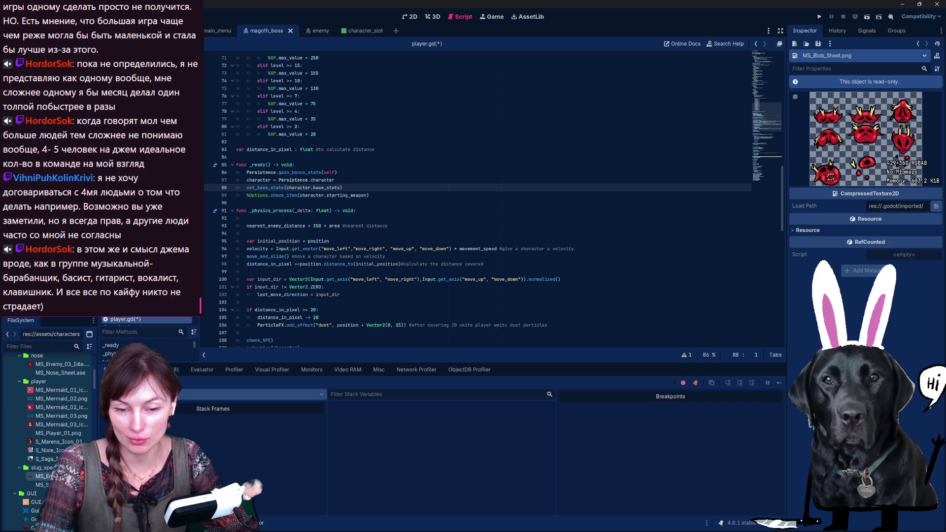
pyautogui.click(39, 485)
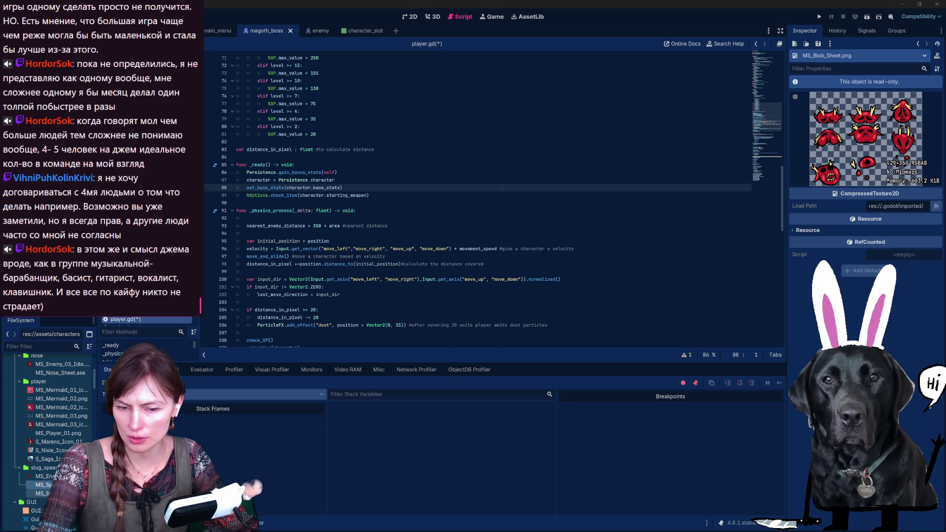
# - Delete the old MS_Spireman_Sheet.png from the slug_spearman folder
pyautogui.click(42, 493)
pyautogui.press('Delete')
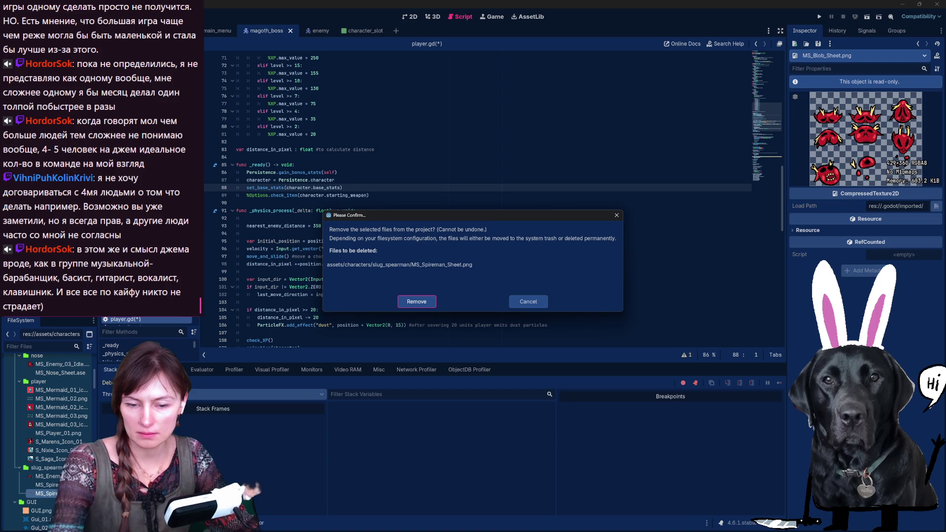
pyautogui.click(424, 305)
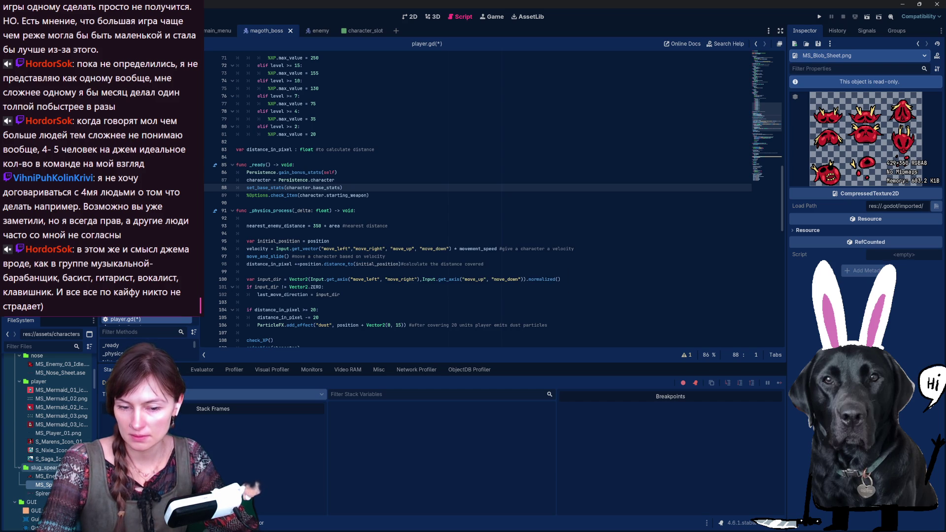
# - Delete the Spireman idle sheet file too, confirming the removal
pyautogui.press('Down')
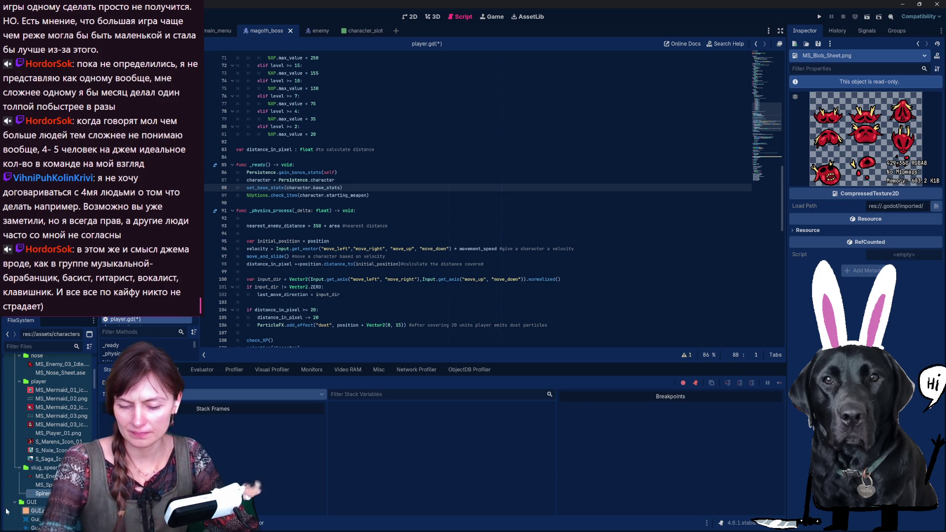
pyautogui.press('Delete')
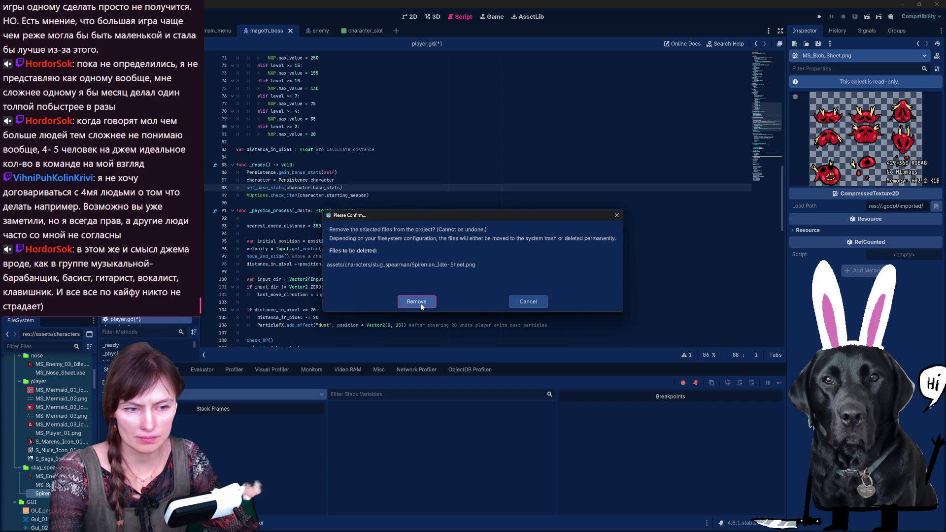
pyautogui.click(424, 303)
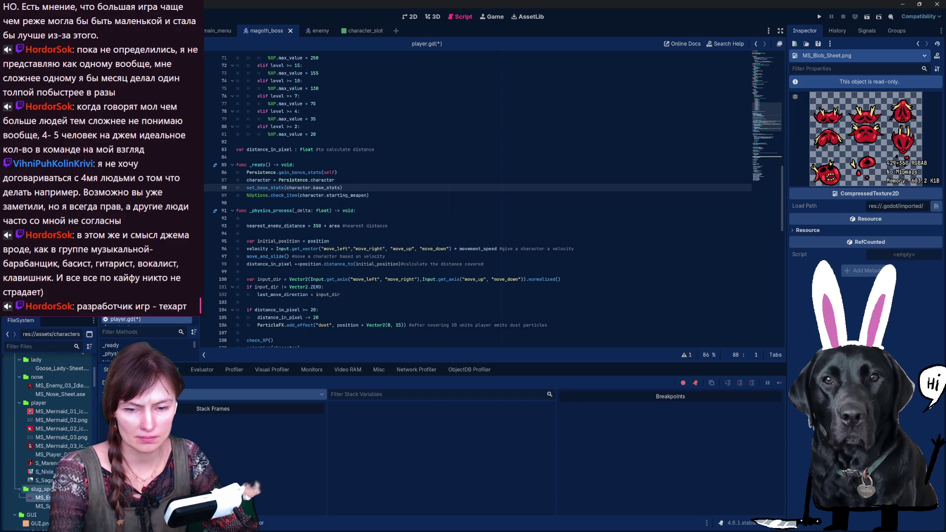
pyautogui.scroll(1, 62, 442)
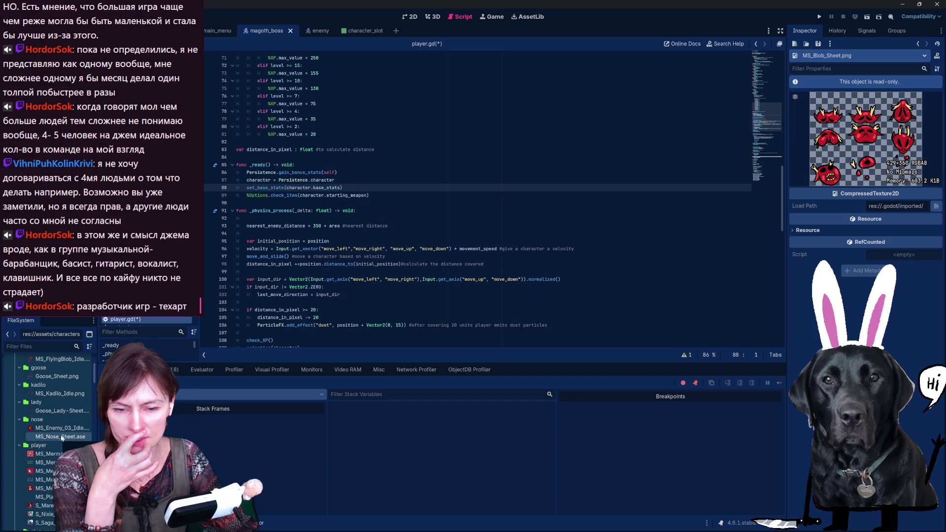
# - In the bat folder, try deleting MS_Enemy_02-Sheet.png but cancel on the dependency warning
pyautogui.scroll(1, 65, 443)
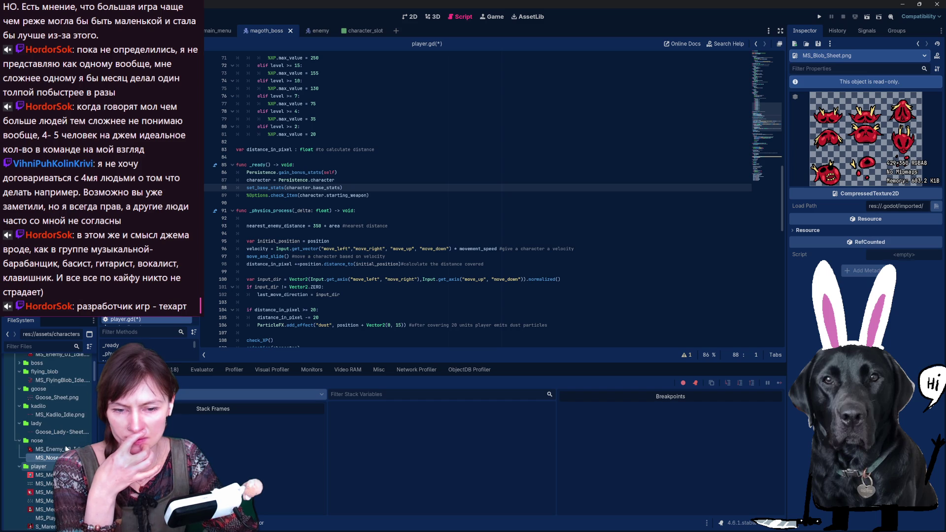
pyautogui.scroll(1, 65, 448)
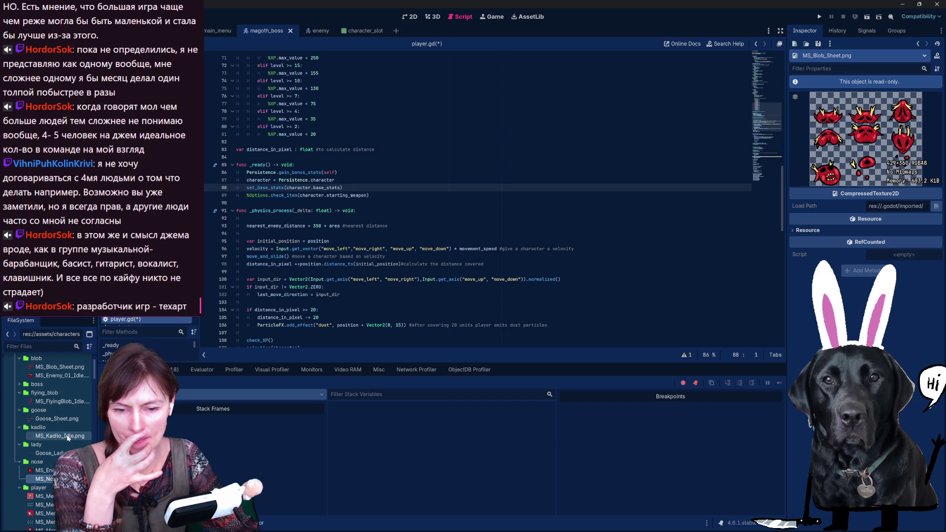
pyautogui.scroll(1, 66, 436)
pyautogui.scroll(2, 65, 435)
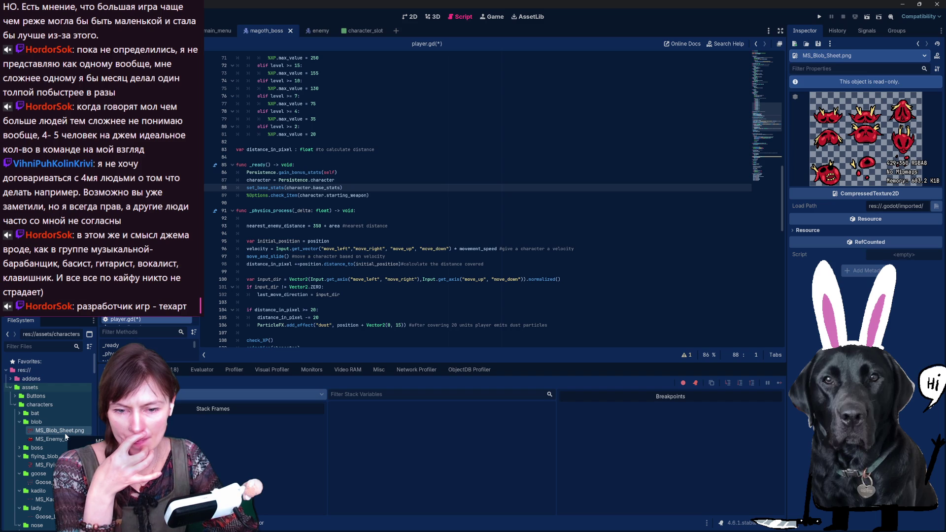
pyautogui.scroll(-1, 66, 436)
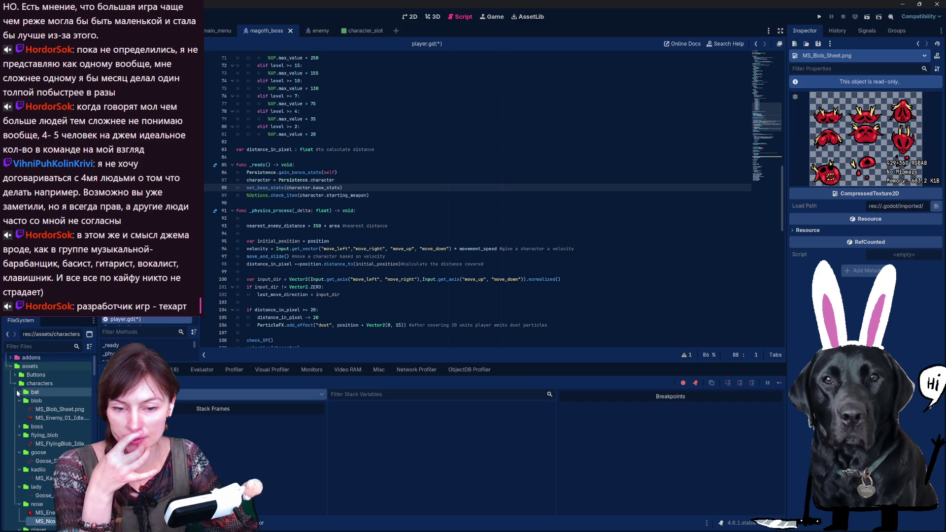
pyautogui.click(20, 393)
pyautogui.click(72, 410)
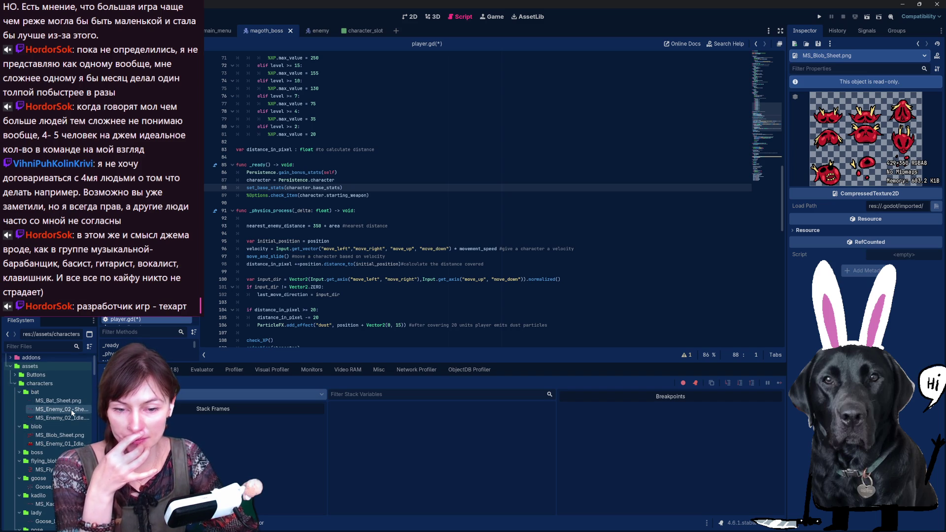
pyautogui.click(61, 402)
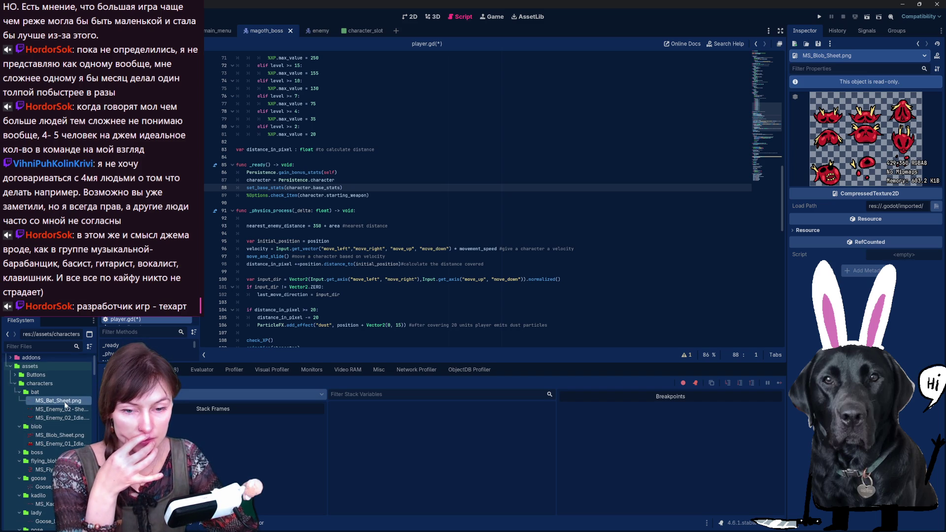
pyautogui.click(62, 410)
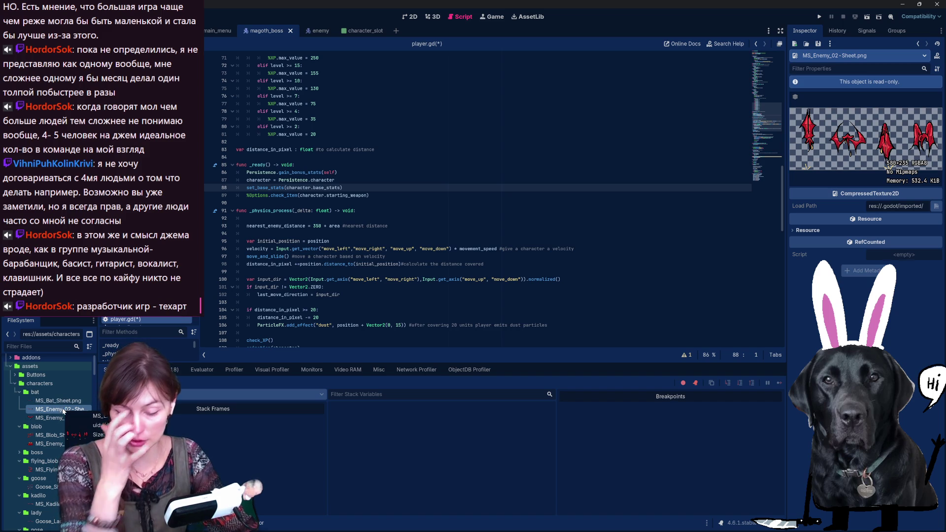
pyautogui.press('Delete')
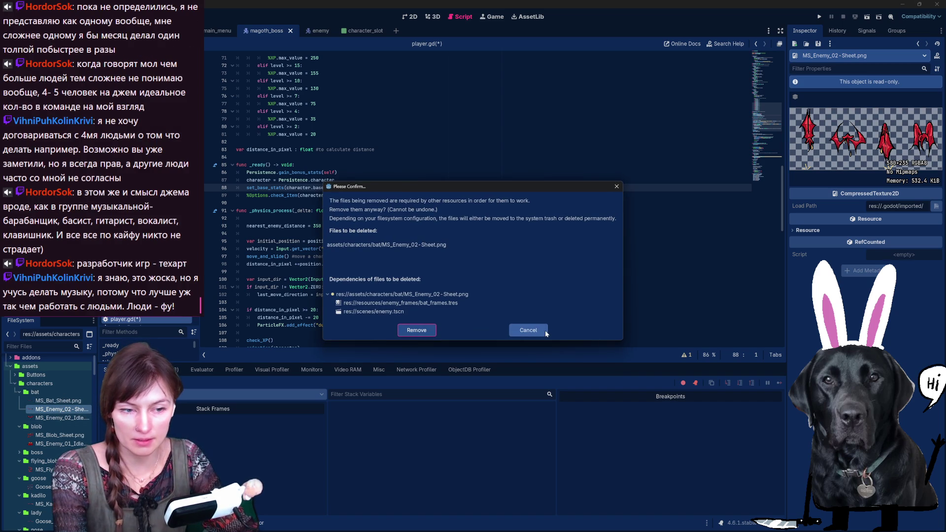
pyautogui.click(528, 330)
# - Try renaming MS_Bat_Sheet.png, keeping its name, and cancel a second deletion of MS_Enemy_02-Sheet.png
pyautogui.click(66, 400)
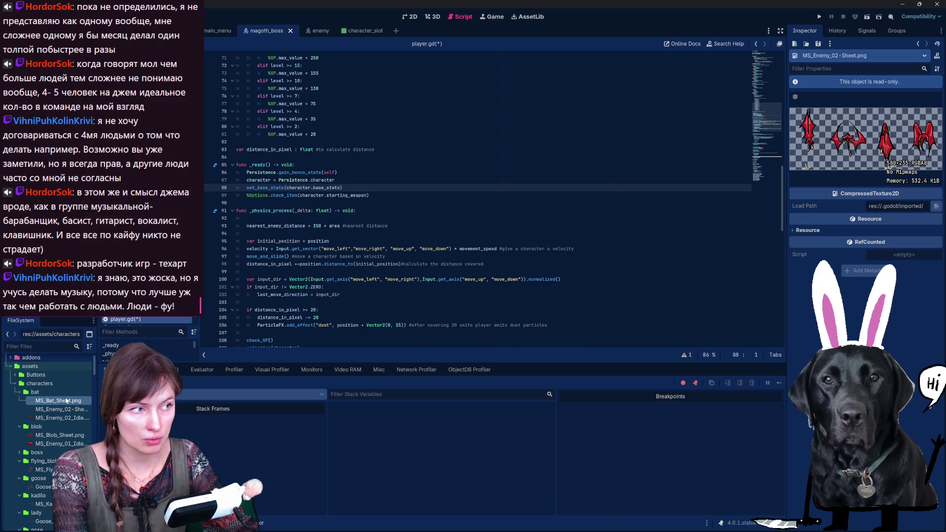
pyautogui.press('F2')
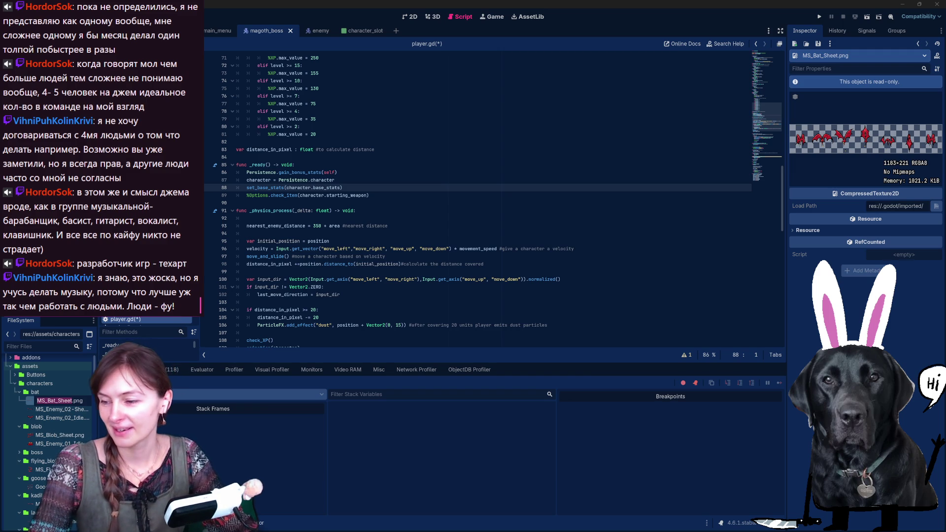
pyautogui.press('Escape')
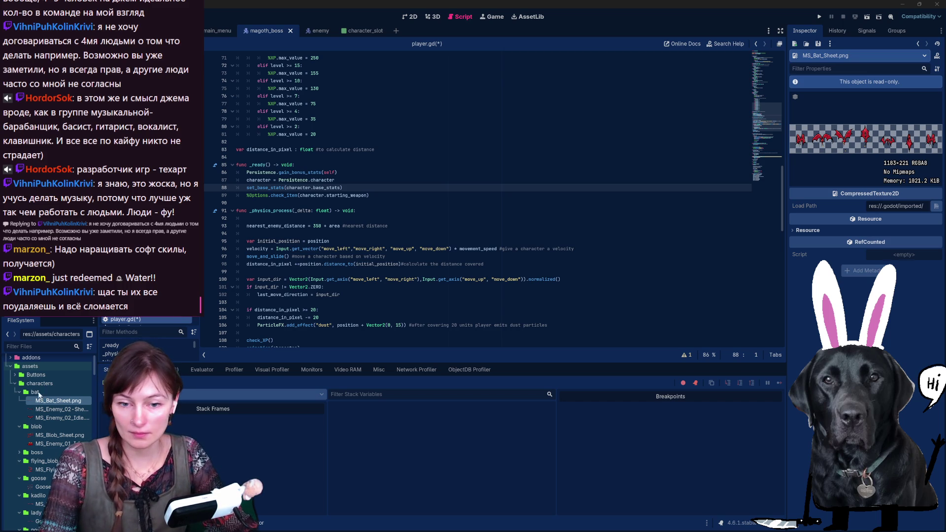
pyautogui.click(62, 410)
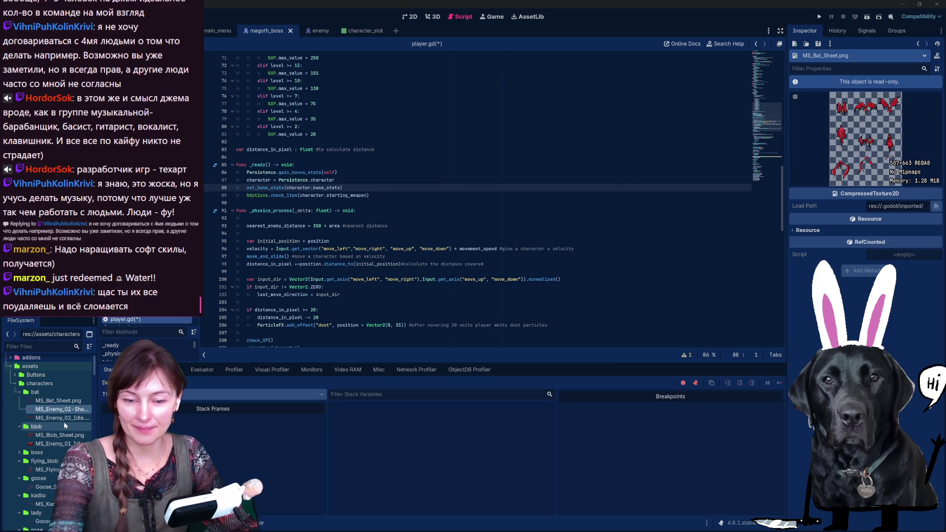
pyautogui.press('Delete')
pyautogui.click(534, 331)
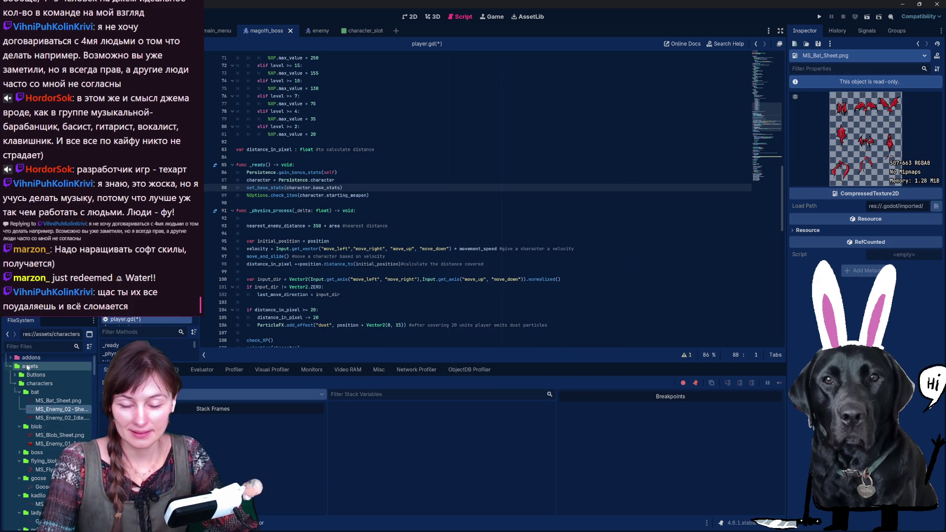
# - Try renaming MS_Kadilo_Idle.png and the Goose_Lady sheet, then place the assets folder window over Godot
pyautogui.scroll(-2, 57, 436)
pyautogui.scroll(-1, 58, 436)
pyautogui.click(54, 440)
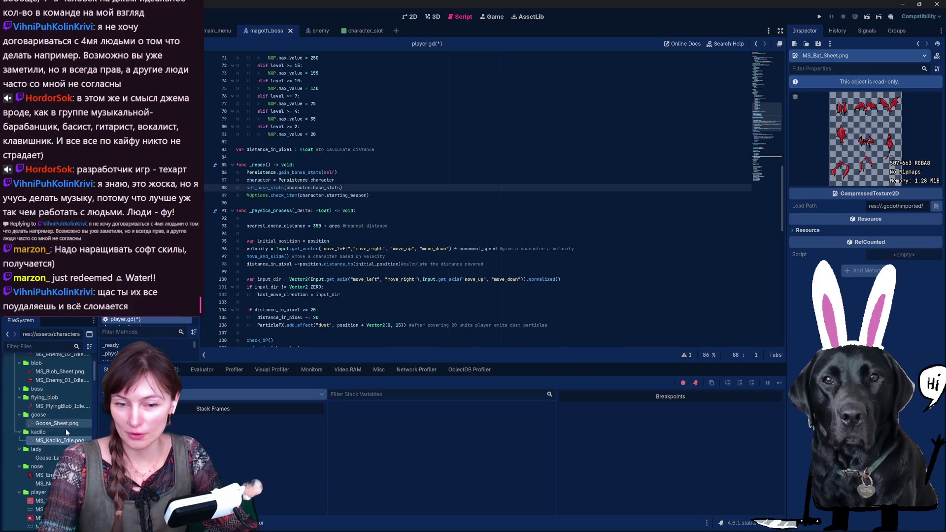
pyautogui.click(50, 440)
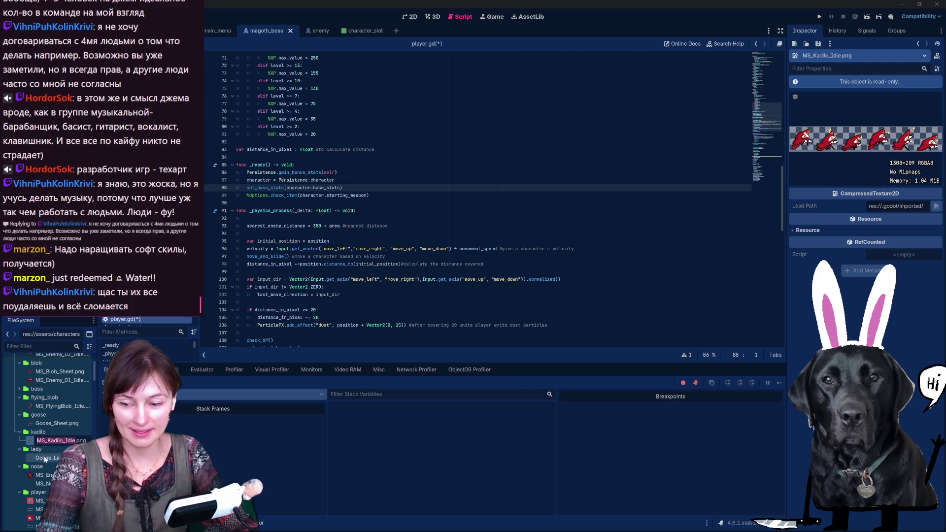
pyautogui.press('Escape')
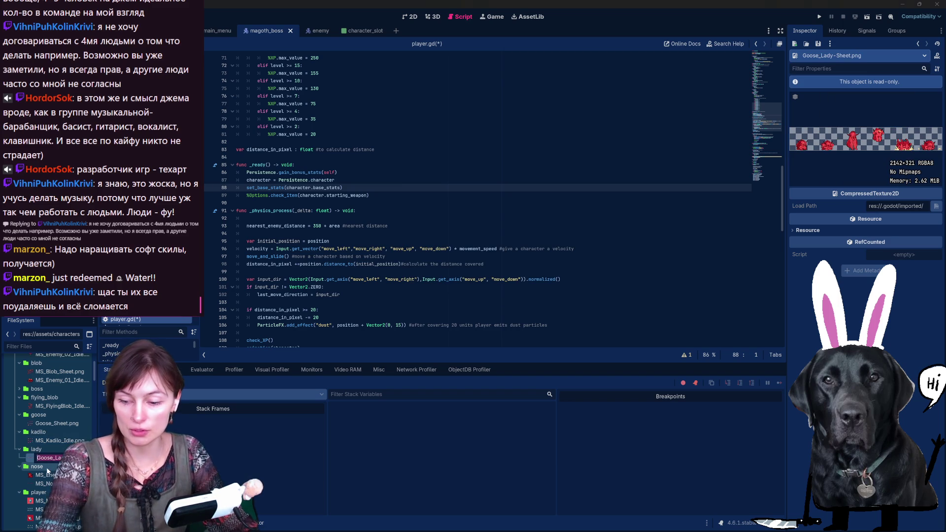
pyautogui.press('F2')
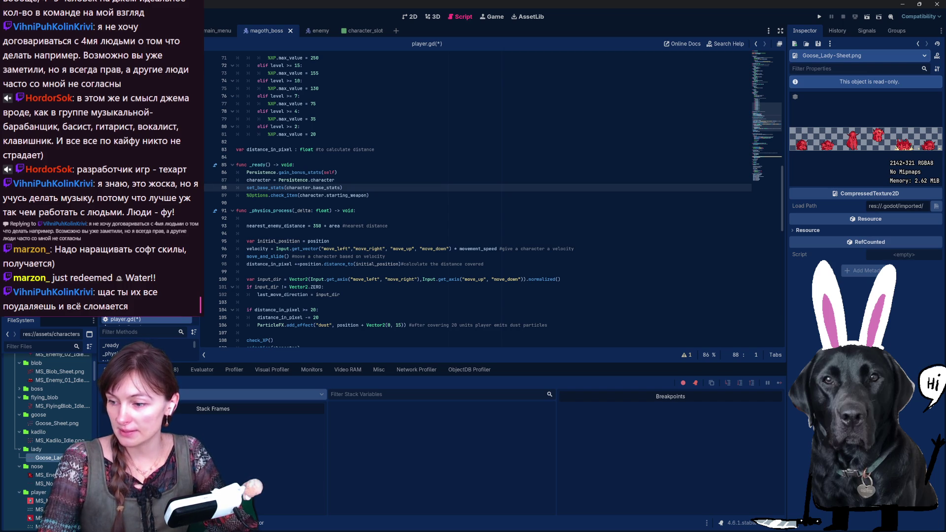
pyautogui.moveTo(940, 207)
pyautogui.mouseDown()
pyautogui.moveTo(858, 173)
pyautogui.moveTo(660, 20)
pyautogui.moveTo(652, 52)
pyautogui.moveTo(646, 44)
pyautogui.mouseUp()
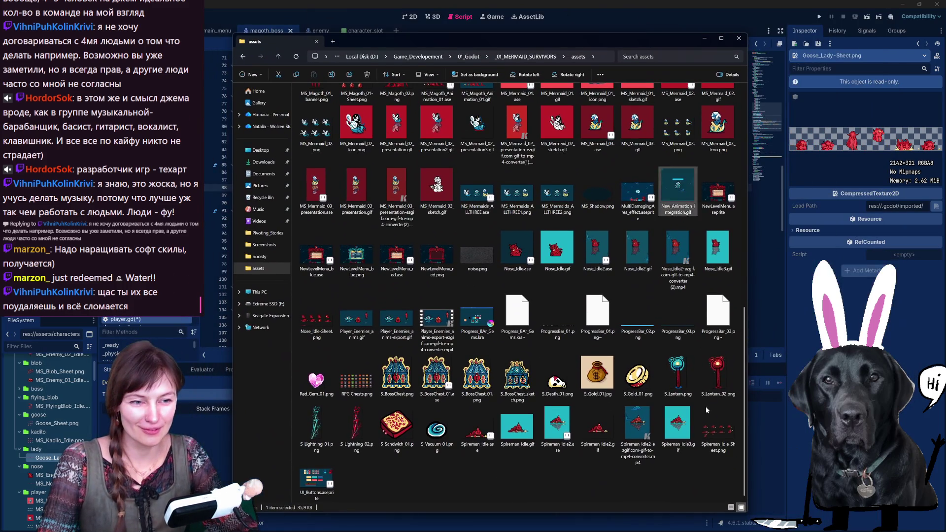
# - Name the goose sheet Goose_Lady-Sheet in the assets folder and cancel Godot's pending rename
pyautogui.scroll(5, 652, 442)
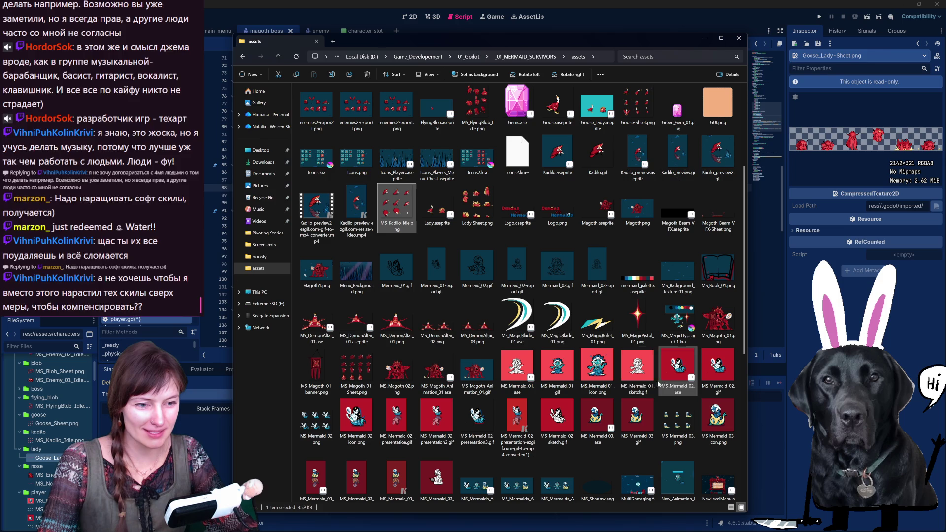
pyautogui.scroll(3, 640, 374)
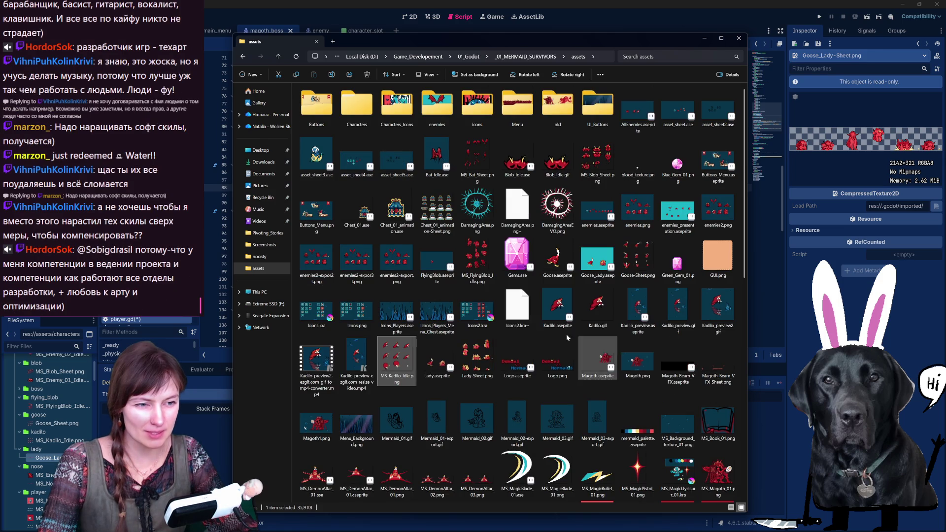
pyautogui.click(637, 276)
pyautogui.click(637, 275)
pyautogui.write('Goose_Lady-Sheet')
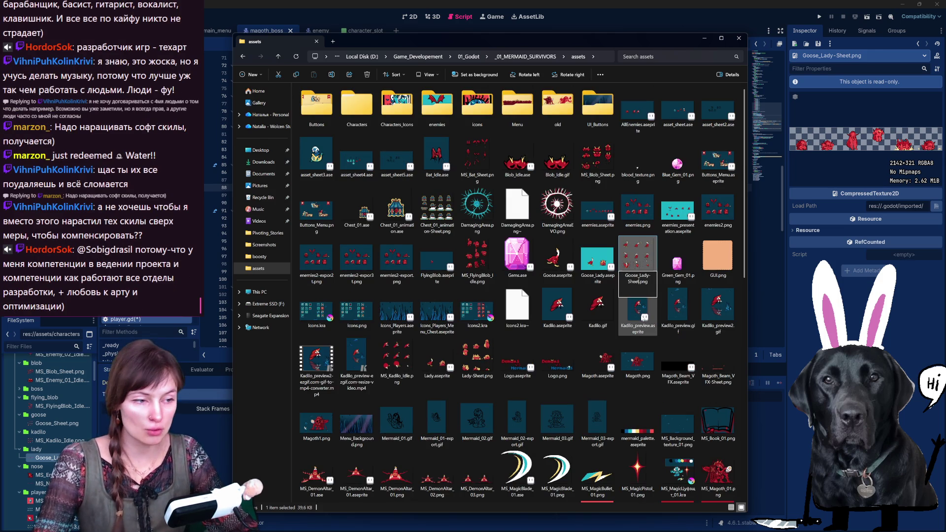
pyautogui.press('Return')
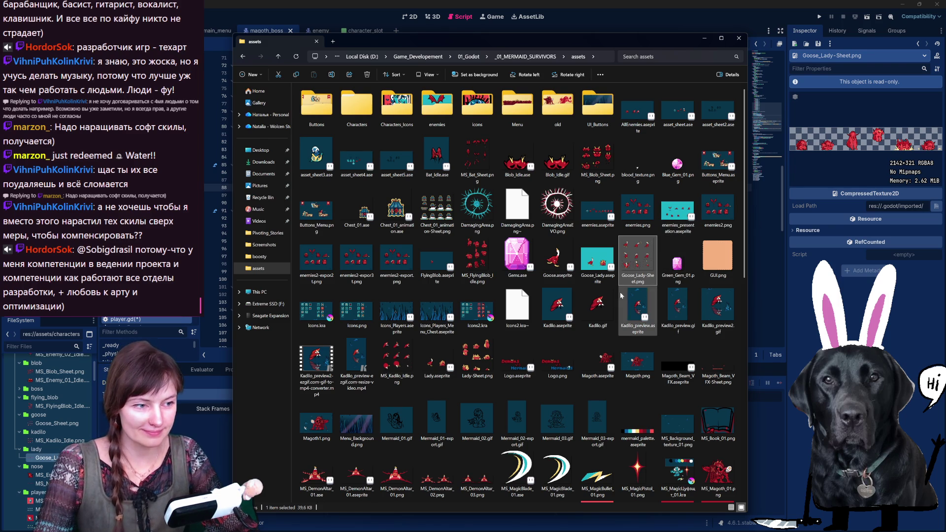
pyautogui.hotkey('alt', 'Tab')
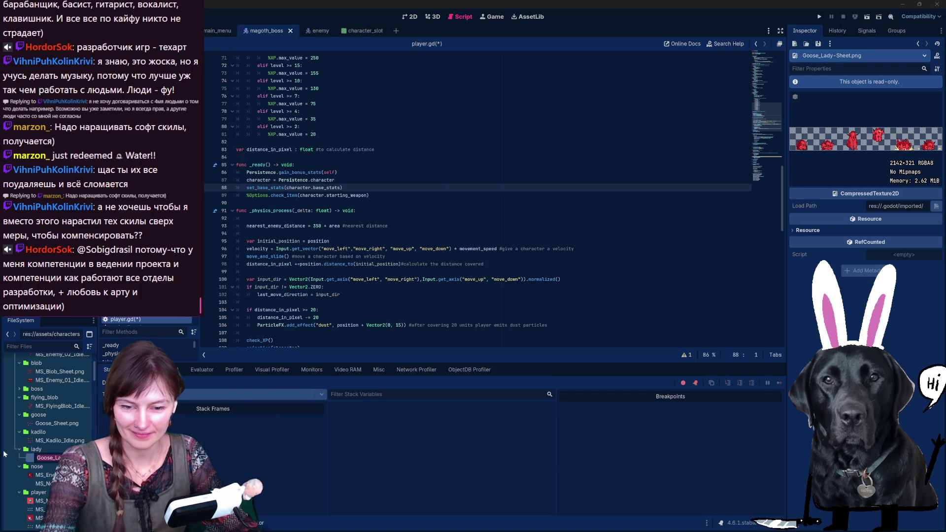
pyautogui.press('Escape')
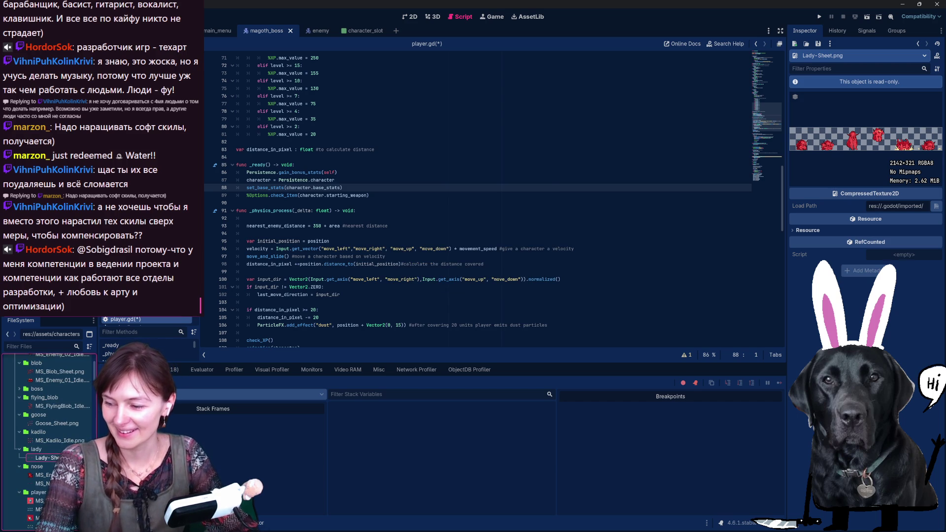
pyautogui.hotkey('alt', 'Tab')
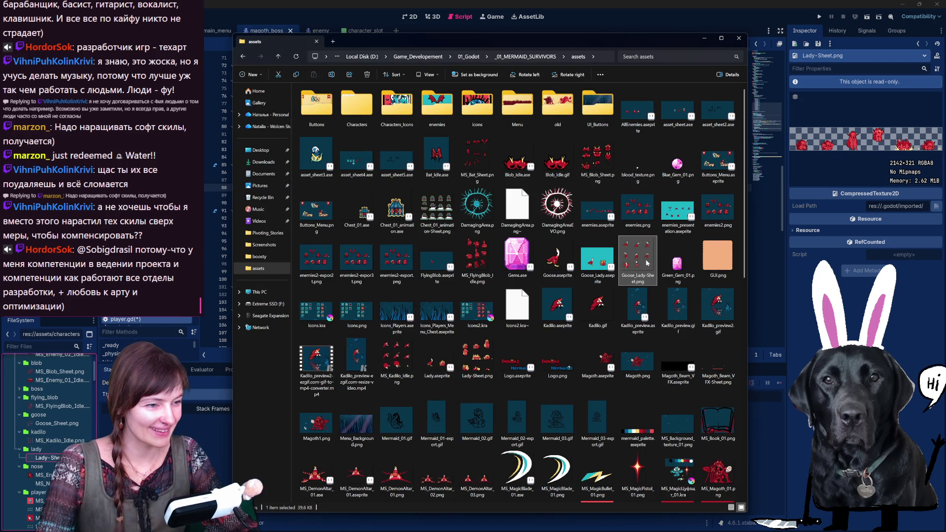
# - Rename Goose_Lady-Sheet.png to Goose-Sheet.png in Explorer and return to Godot
pyautogui.click(677, 259)
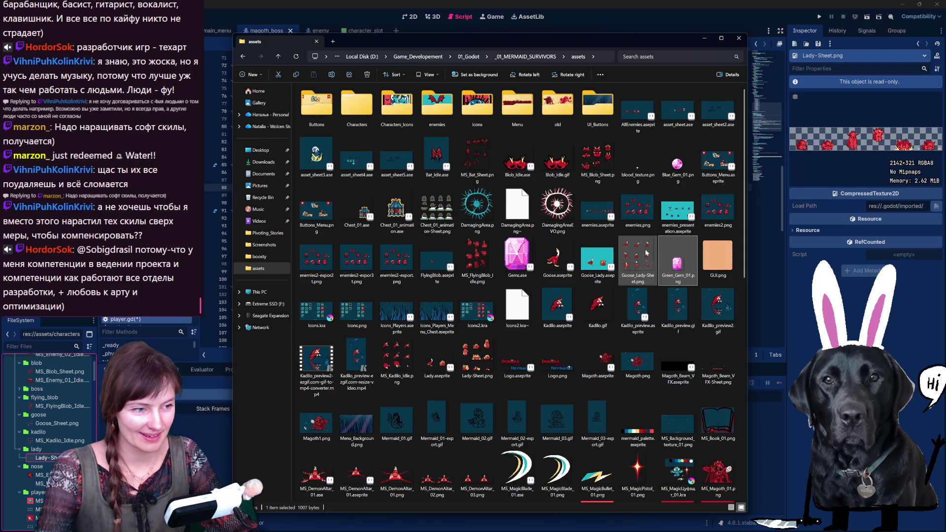
pyautogui.click(649, 255)
pyautogui.click(646, 281)
pyautogui.click(638, 282)
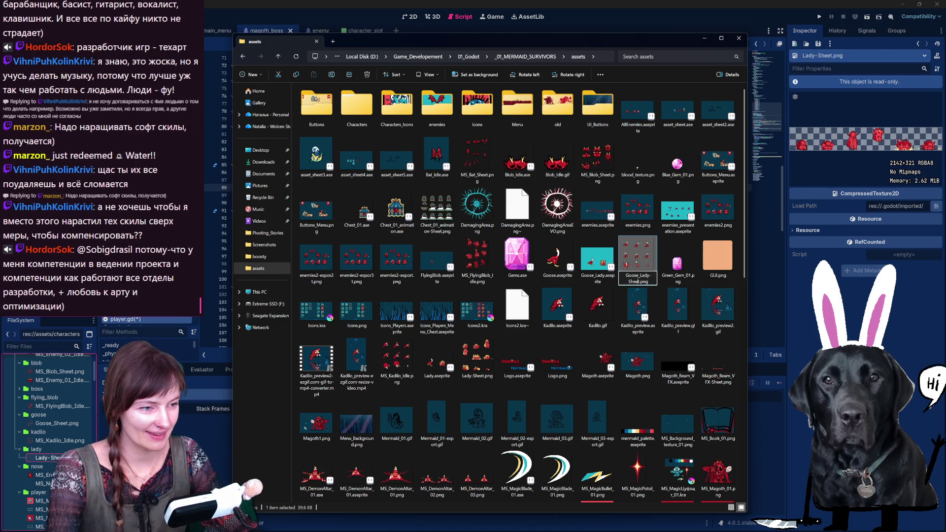
pyautogui.press('BackSpace')
pyautogui.press('BackSpace')
pyautogui.press('BackSpace')
pyautogui.press('Return')
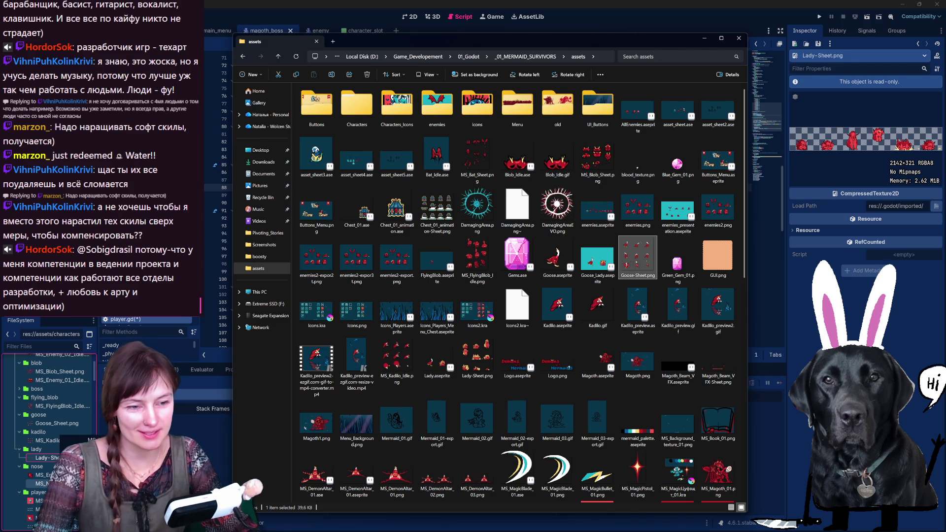
pyautogui.hotkey('alt', 'Tab')
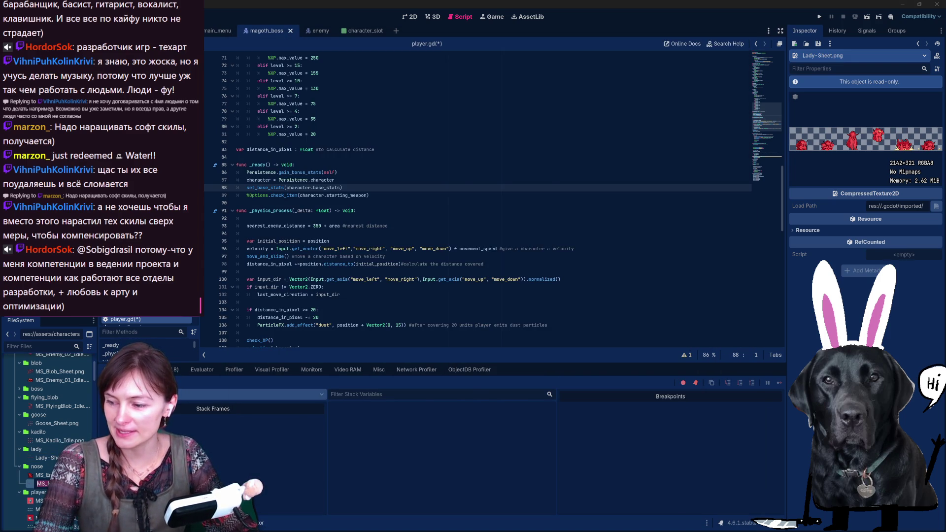
pyautogui.hotkey('alt', 'Tab')
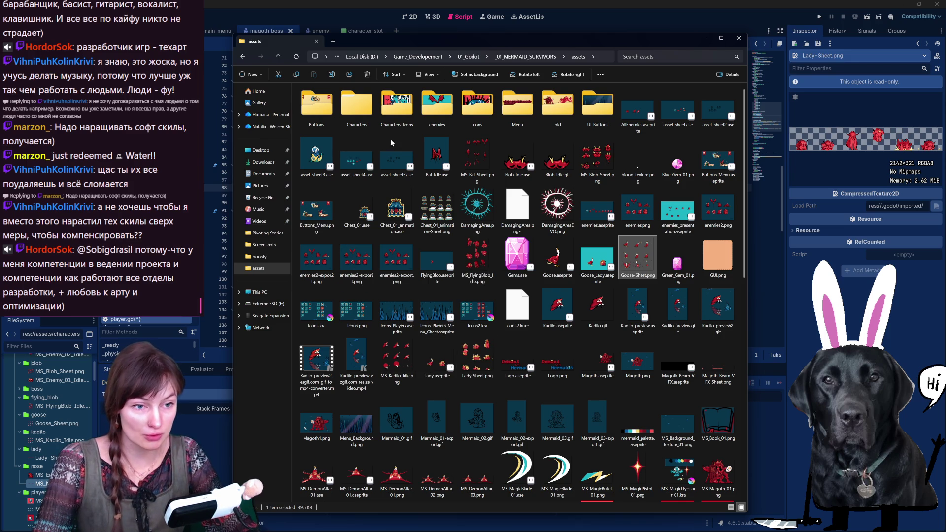
pyautogui.scroll(-3, 601, 305)
pyautogui.scroll(-3, 604, 306)
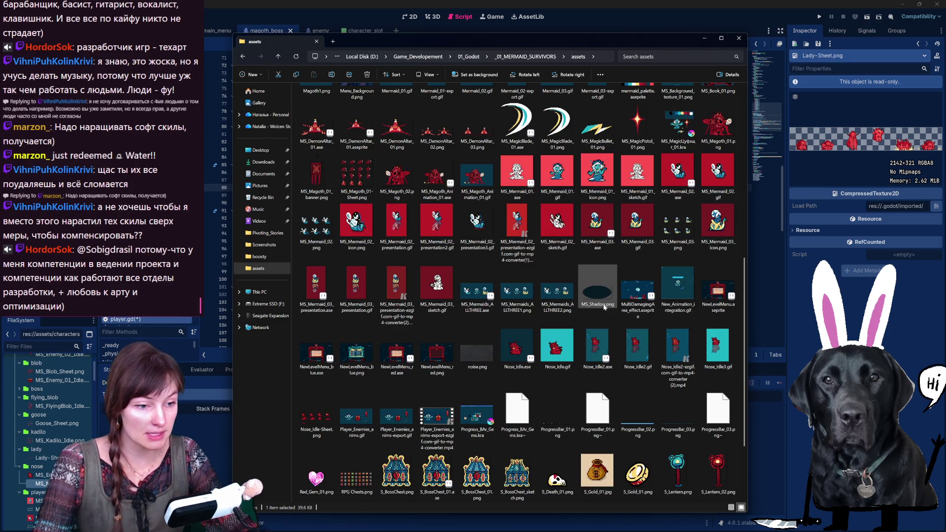
pyautogui.scroll(3, 603, 307)
pyautogui.scroll(3, 397, 316)
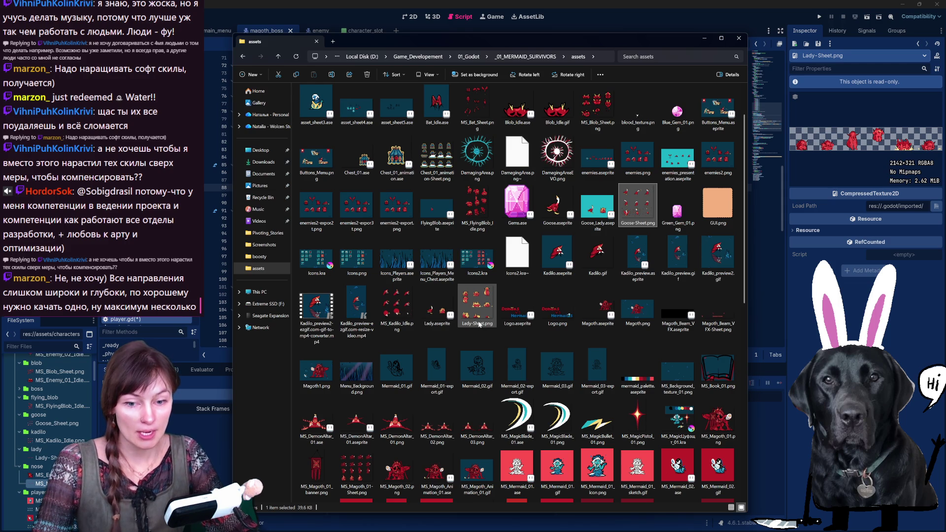
pyautogui.click(482, 308)
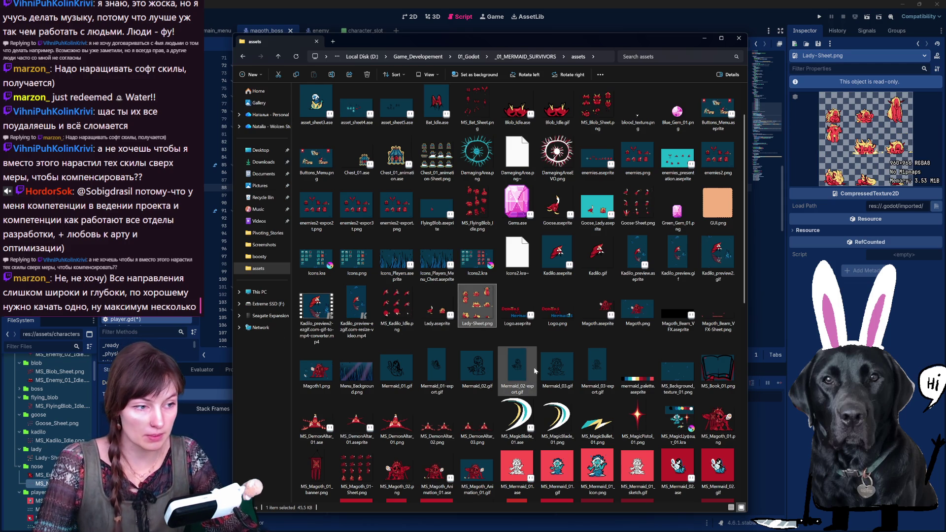
pyautogui.scroll(1, 662, 253)
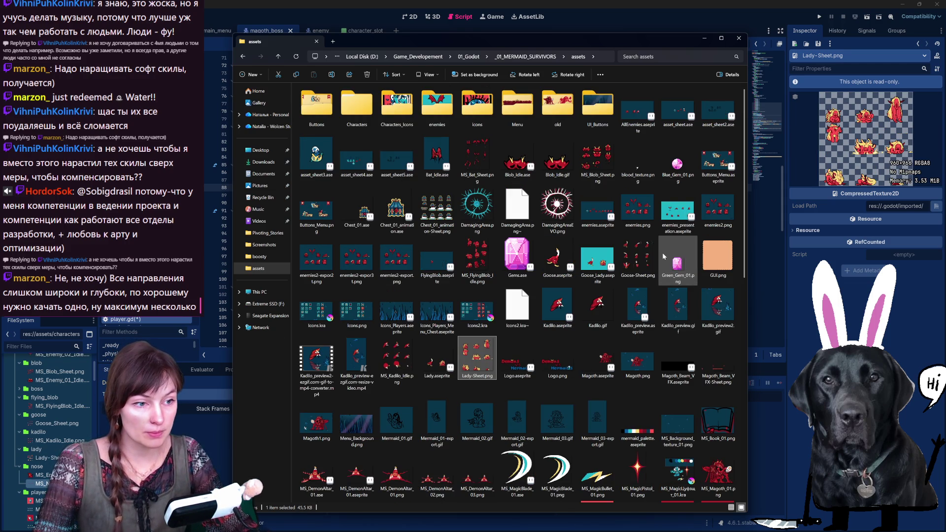
pyautogui.scroll(-3, 599, 191)
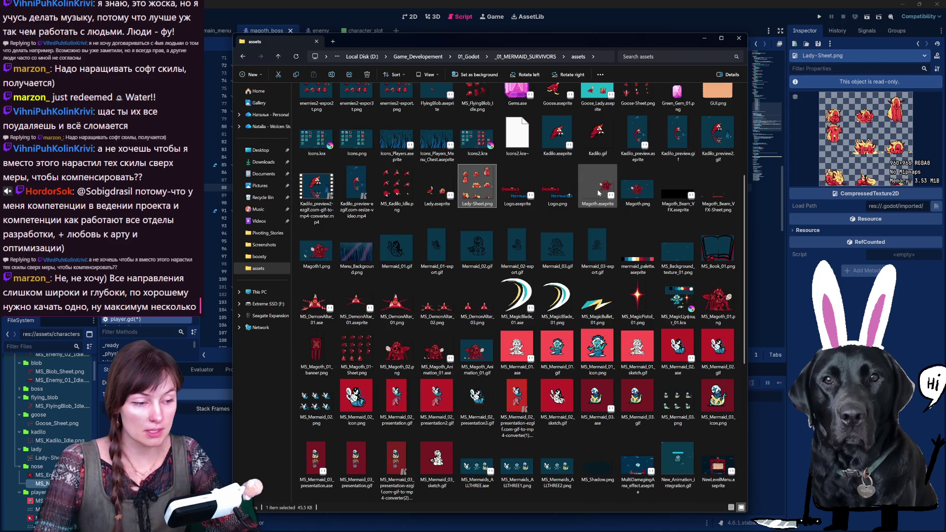
pyautogui.scroll(-5, 596, 197)
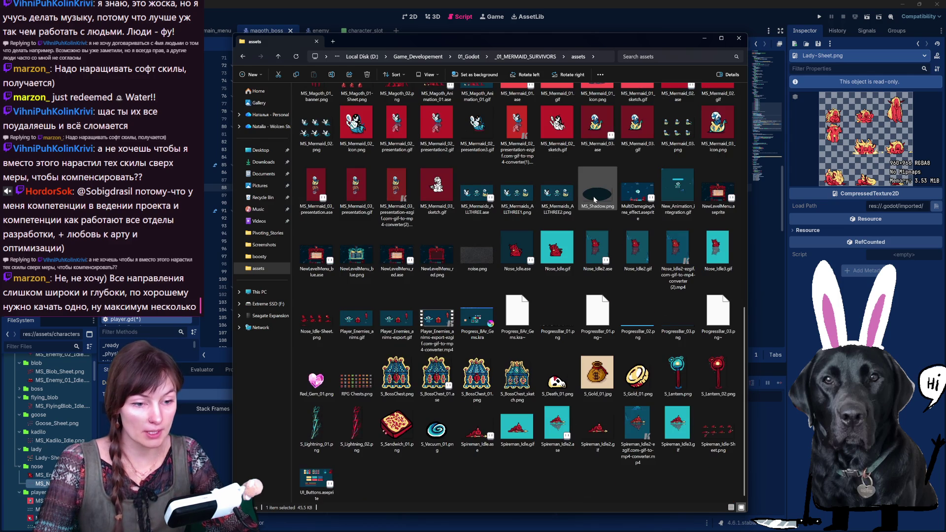
pyautogui.click(316, 320)
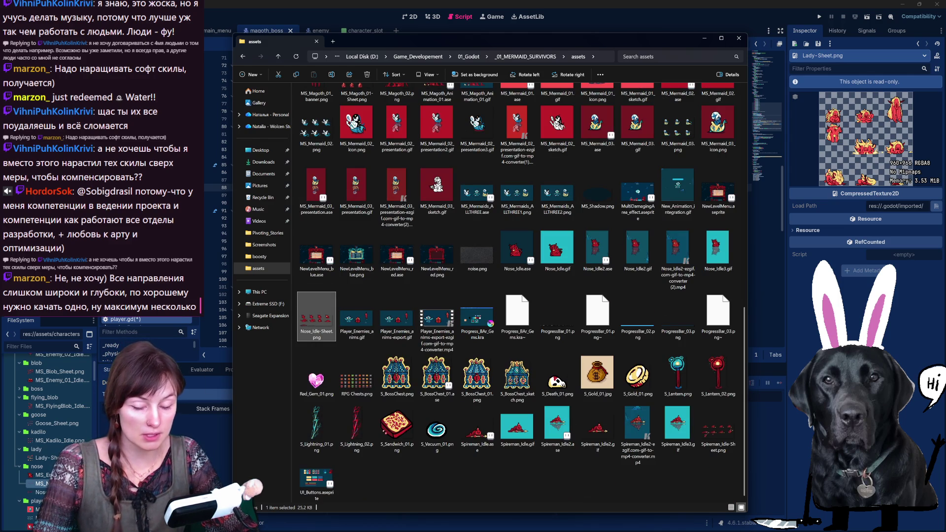
pyautogui.click(42, 491)
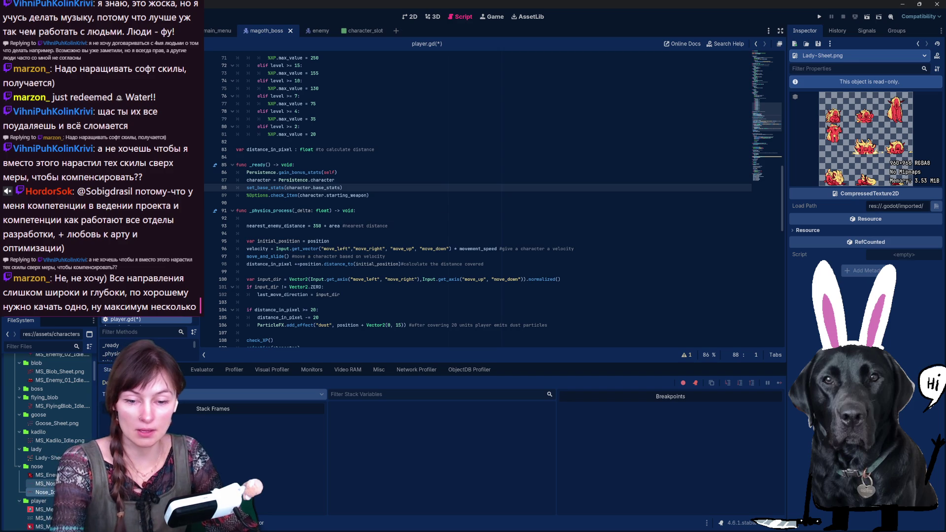
# - Remove the old nose sheet file from the project
pyautogui.press('Delete')
pyautogui.click(416, 302)
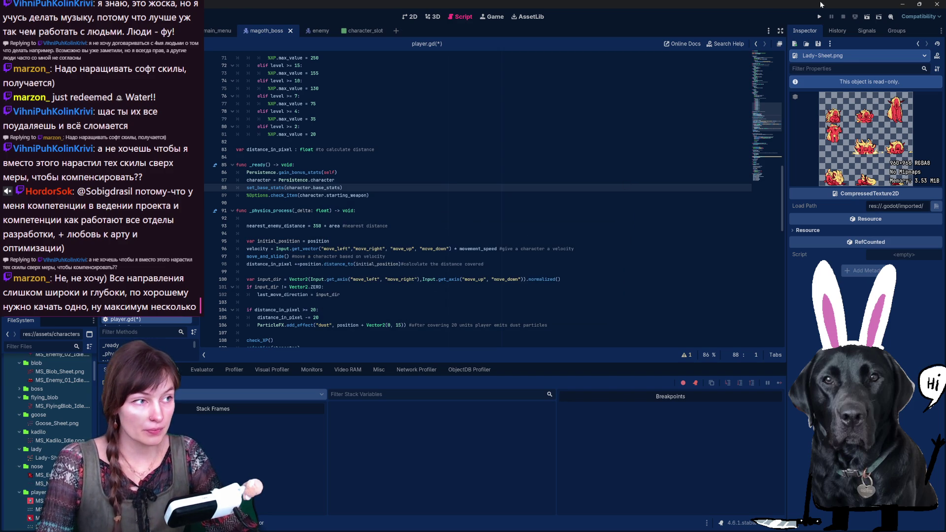
pyautogui.hotkey('alt', 'Tab')
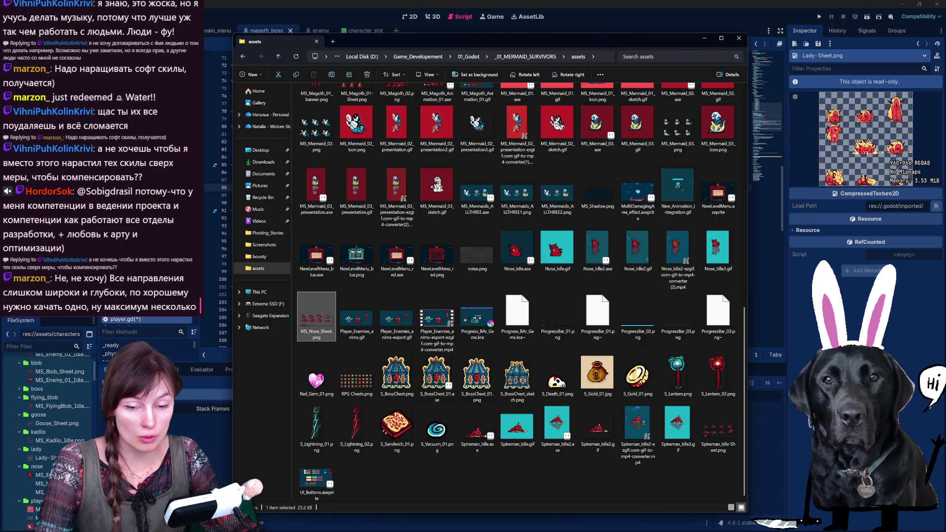
pyautogui.hotkey('alt', 'Tab')
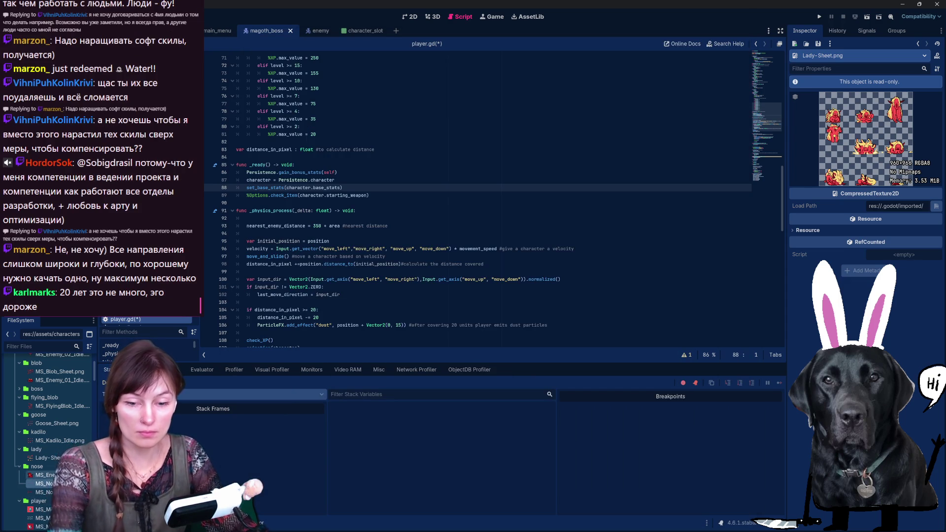
# - Cancel deleting MS_Nose_Sheet.ase and expand the resources/enemy_frames folder
pyautogui.press('Delete')
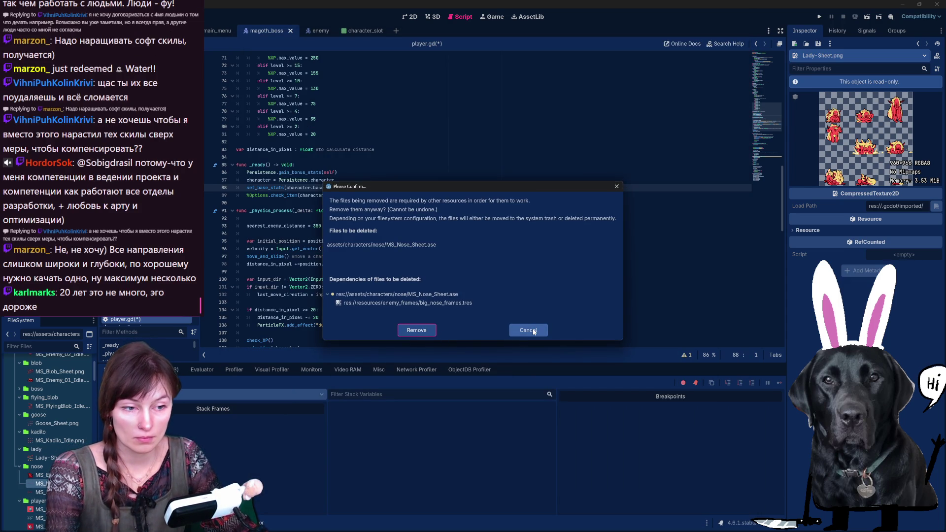
pyautogui.click(533, 331)
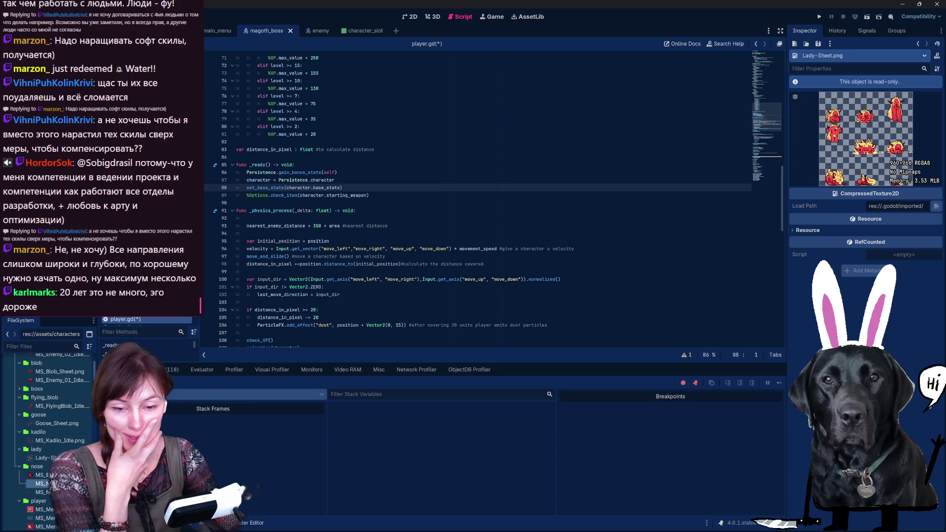
pyautogui.scroll(-3, 67, 434)
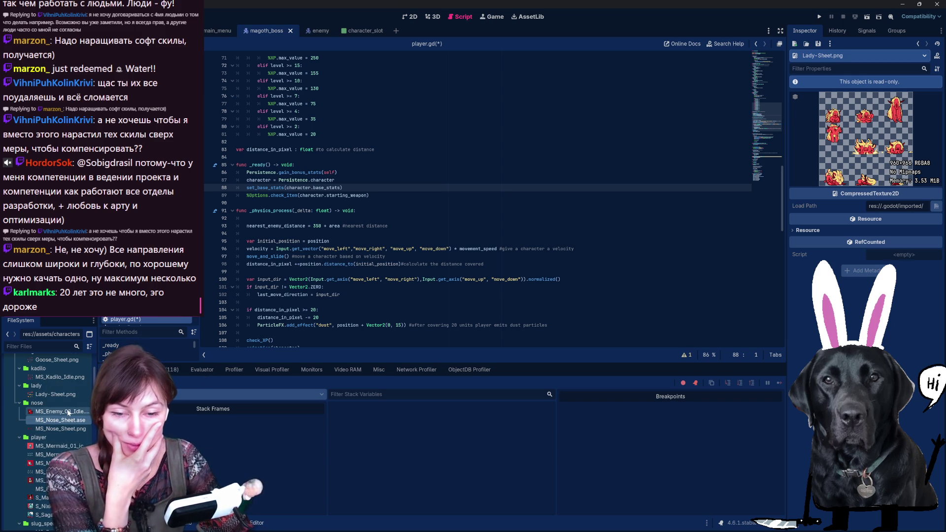
pyautogui.scroll(-10, 68, 428)
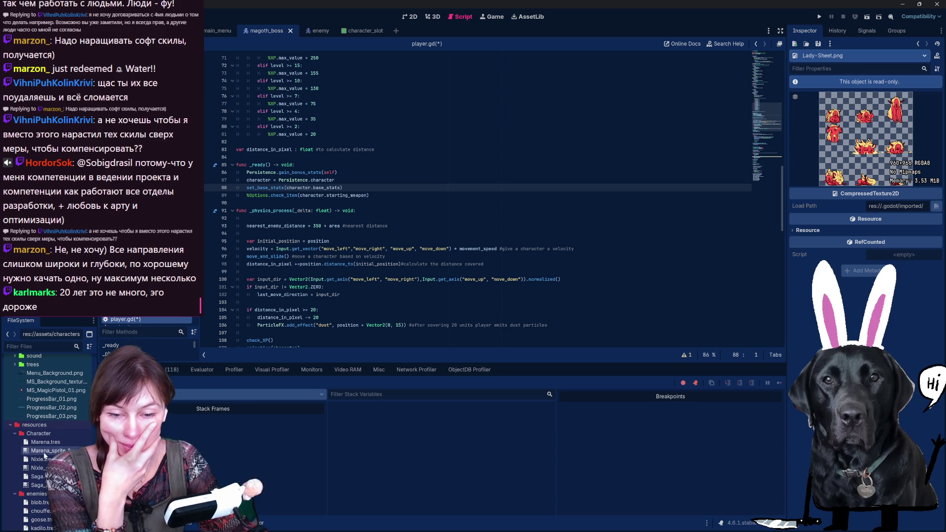
pyautogui.scroll(-3, 43, 465)
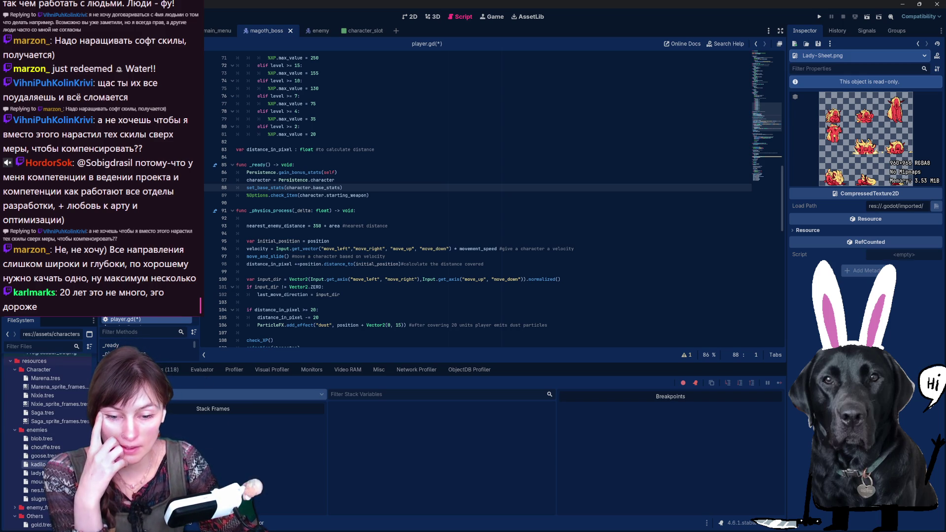
pyautogui.scroll(-2, 43, 465)
pyautogui.click(16, 466)
pyautogui.scroll(-1, 30, 471)
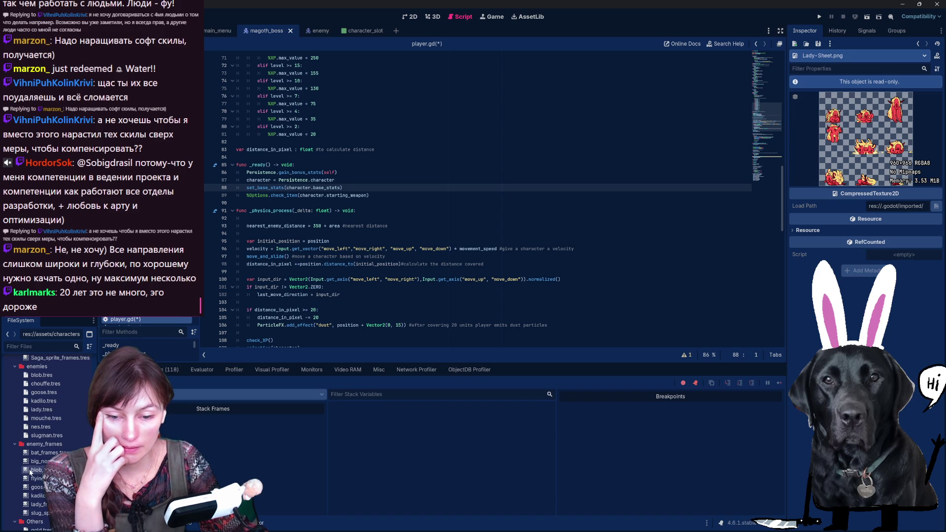
# - Open bat_frames.tres and load MS_Bat_Sheet.png from assets/characters/bat sliced into a 3×3 grid
pyautogui.click(50, 456)
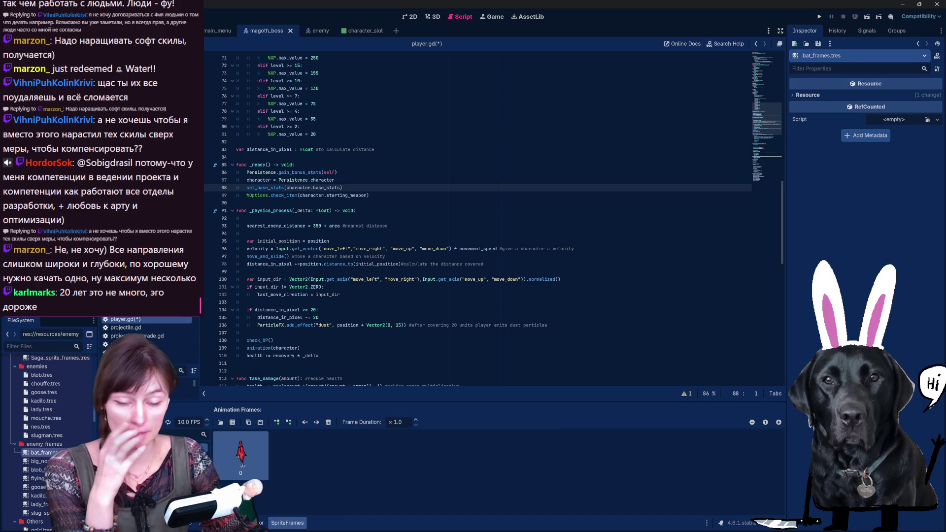
pyautogui.click(232, 422)
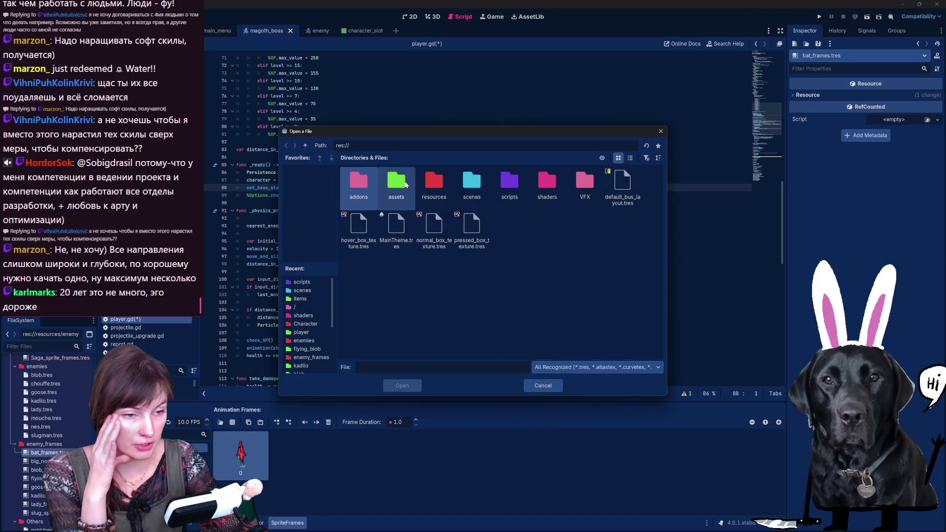
pyautogui.doubleClick(396, 184)
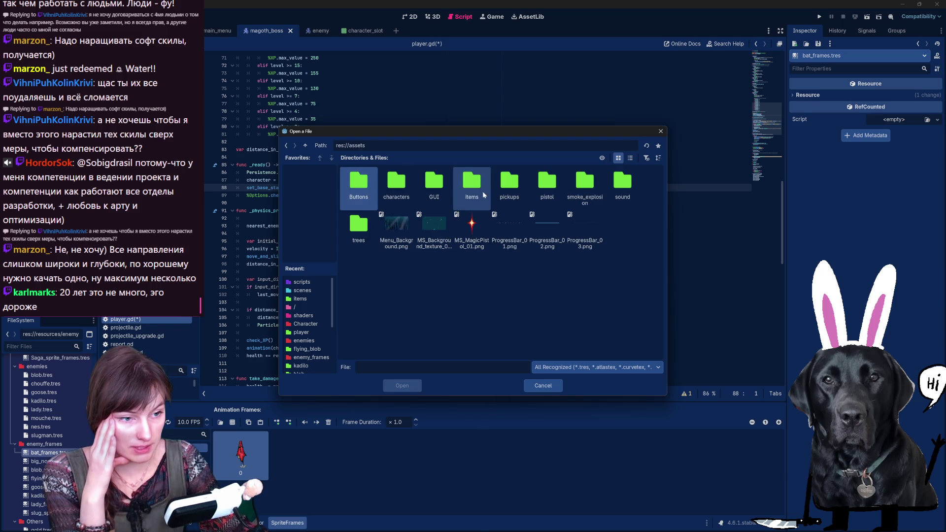
pyautogui.doubleClick(397, 185)
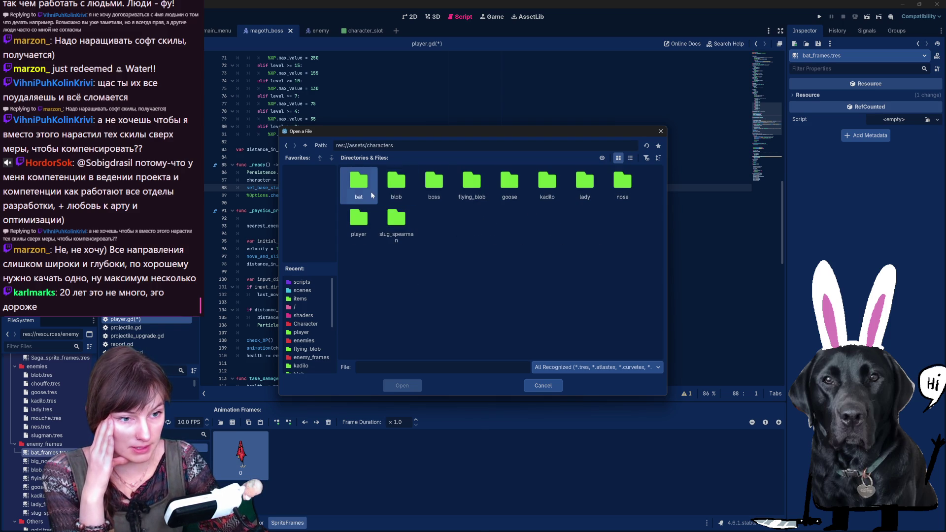
pyautogui.doubleClick(373, 195)
pyautogui.click(368, 181)
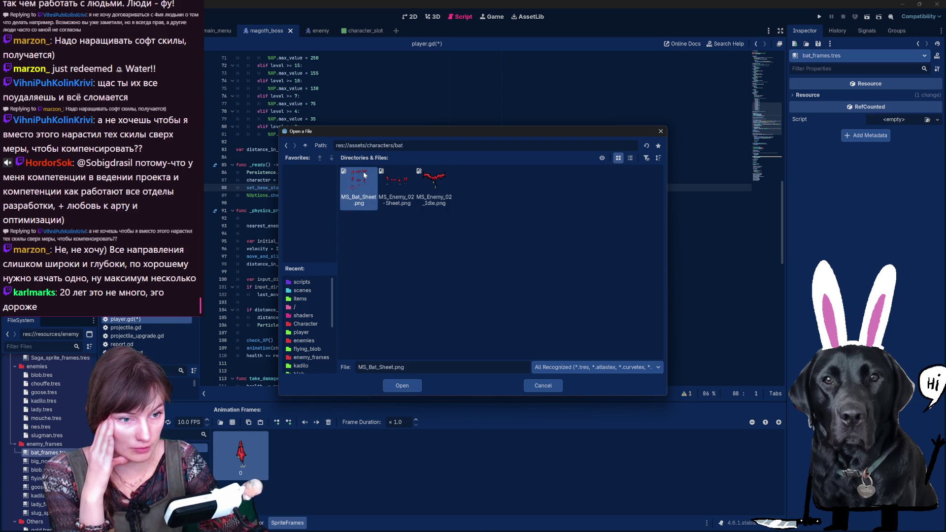
pyautogui.doubleClick(362, 172)
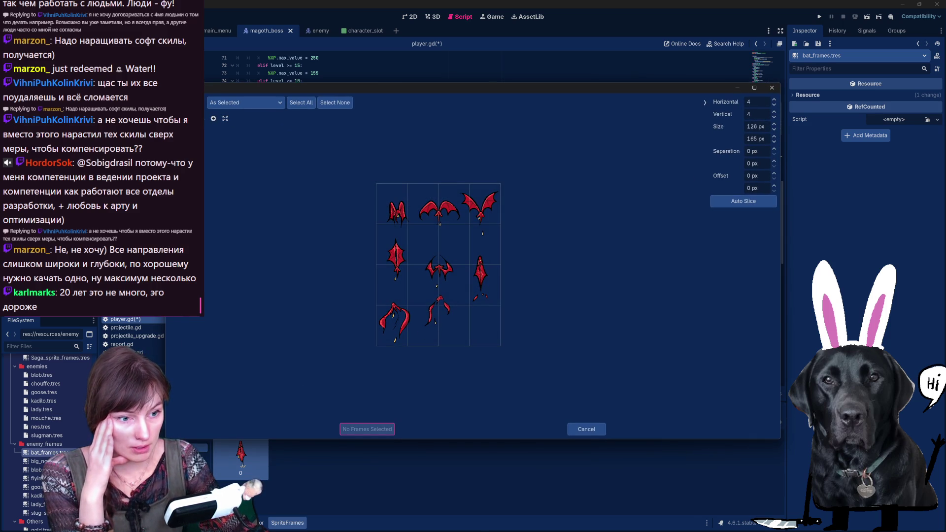
pyautogui.click(756, 102)
pyautogui.write('3')
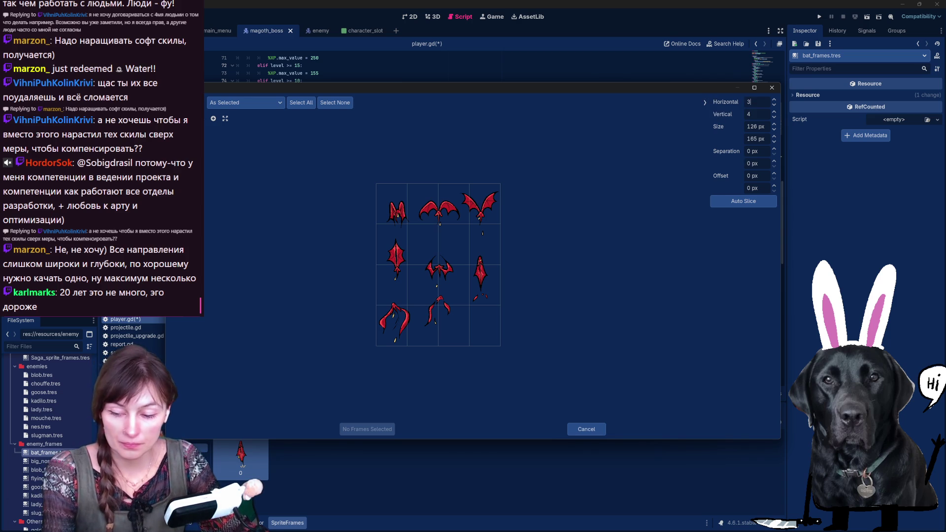
pyautogui.press('Tab')
pyautogui.write('3')
pyautogui.press('Return')
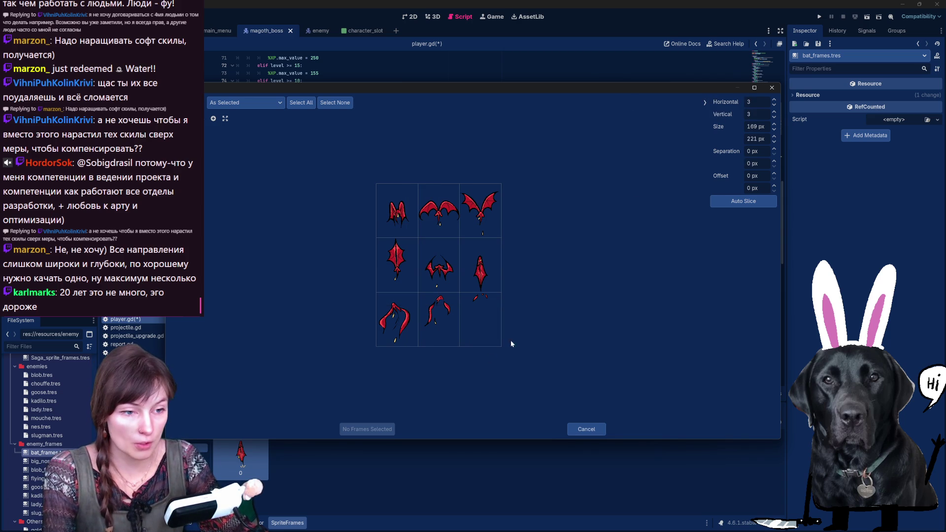
# - Add the bat sheet's three bottom-row cells as frames of the current animation
pyautogui.click(475, 266)
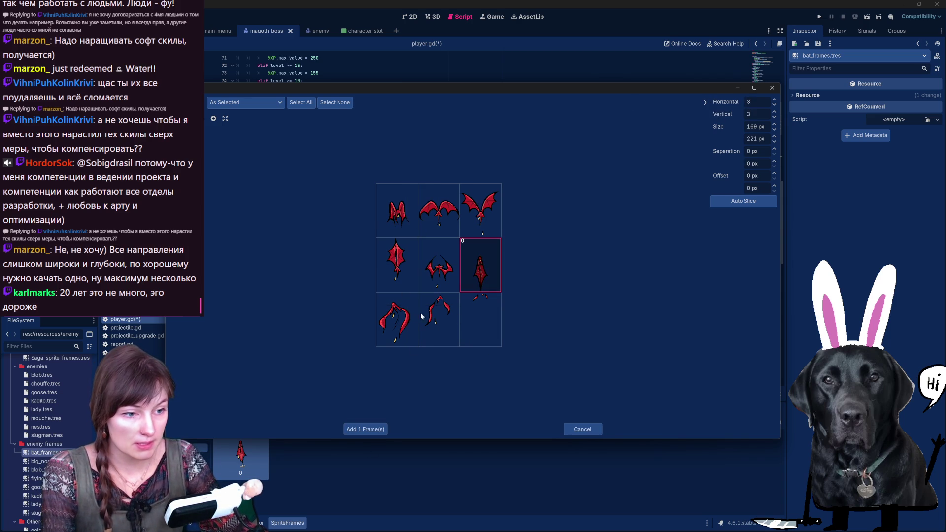
pyautogui.click(476, 279)
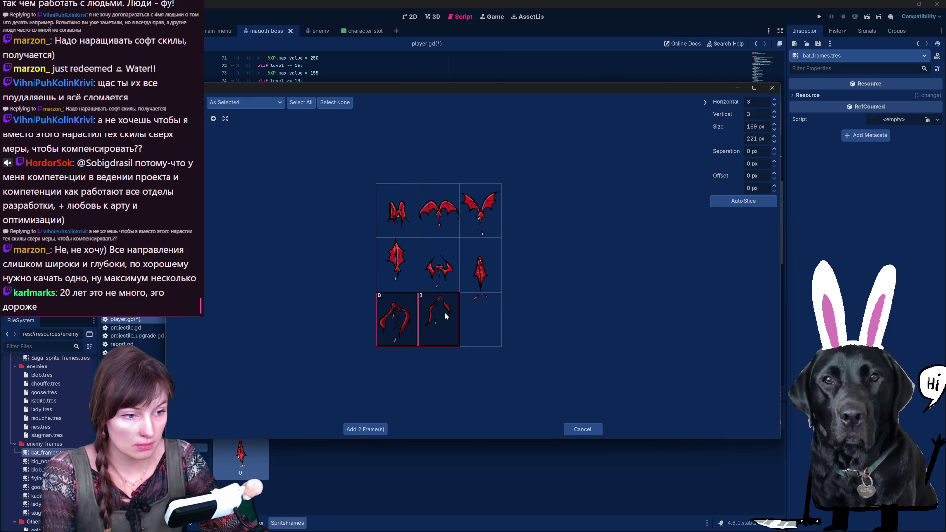
pyautogui.click(430, 325)
pyautogui.click(429, 322)
pyautogui.click(396, 320)
pyautogui.click(438, 320)
pyautogui.click(480, 320)
pyautogui.click(362, 430)
# - In another bat animation, delete all six old frames
pyautogui.click(195, 456)
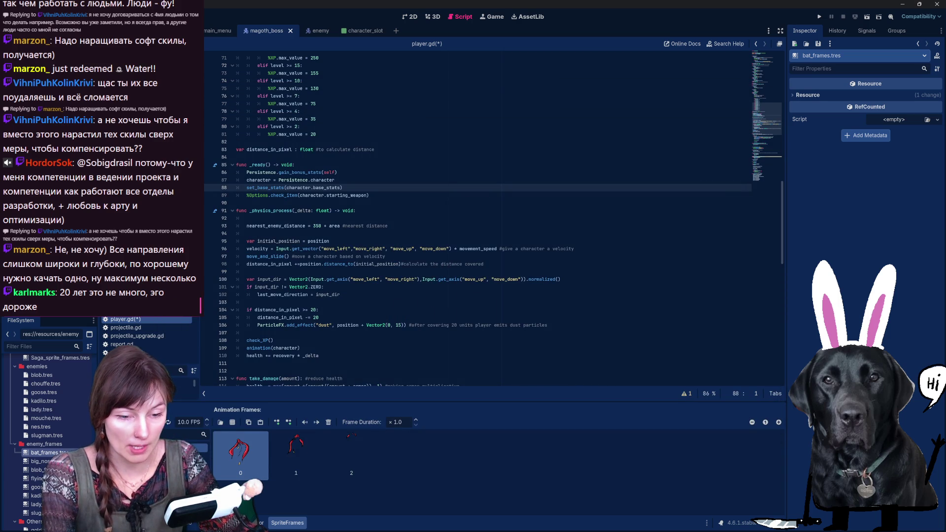
pyautogui.click(517, 453)
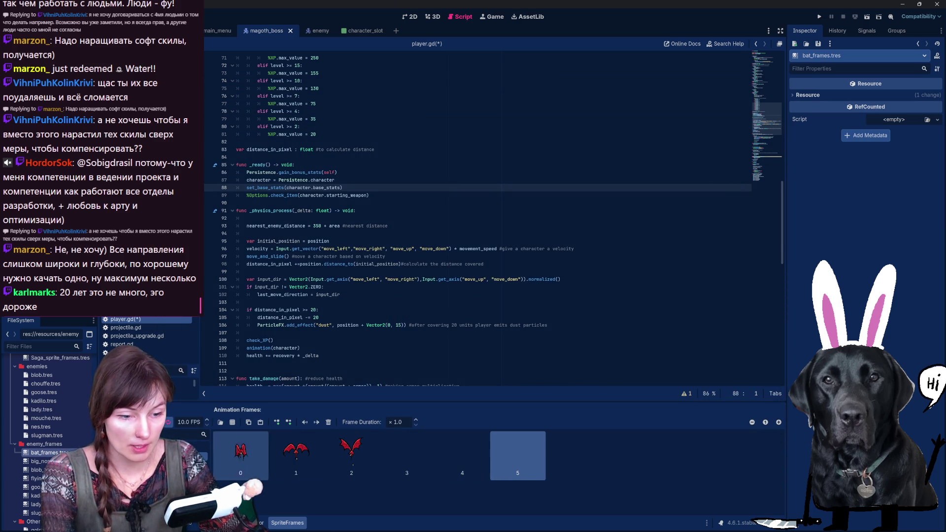
pyautogui.keyDown('shift'); pyautogui.click(240, 453); pyautogui.keyUp('shift')
pyautogui.press('Delete')
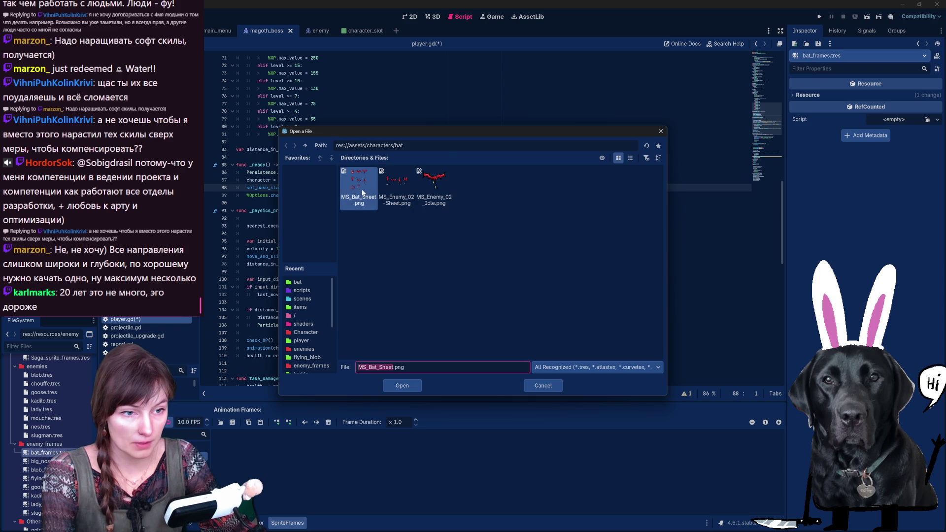
# - Fill that animation with the six top-two-row bat cells, then open big_nose_frames.tres
pyautogui.doubleClick(363, 193)
pyautogui.click(396, 212)
pyautogui.click(438, 212)
pyautogui.click(480, 212)
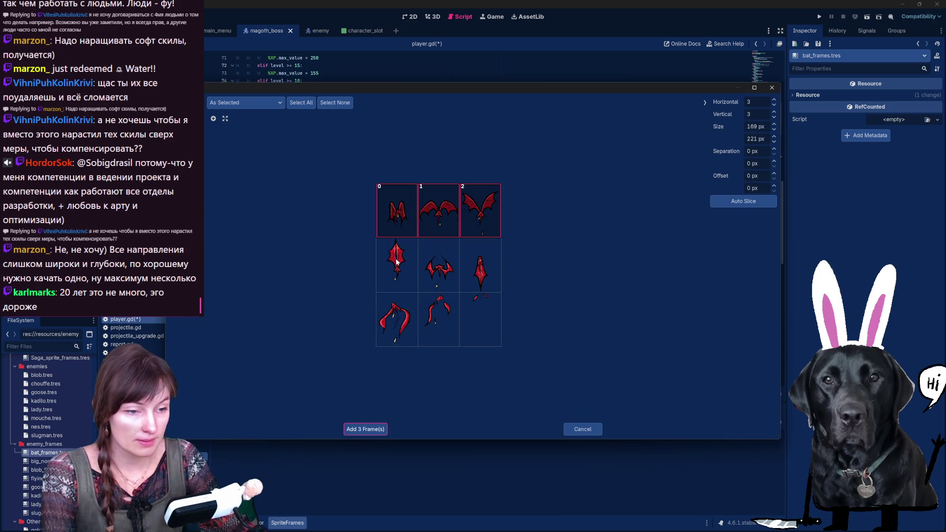
pyautogui.click(396, 263)
pyautogui.click(438, 266)
pyautogui.click(480, 266)
pyautogui.click(365, 429)
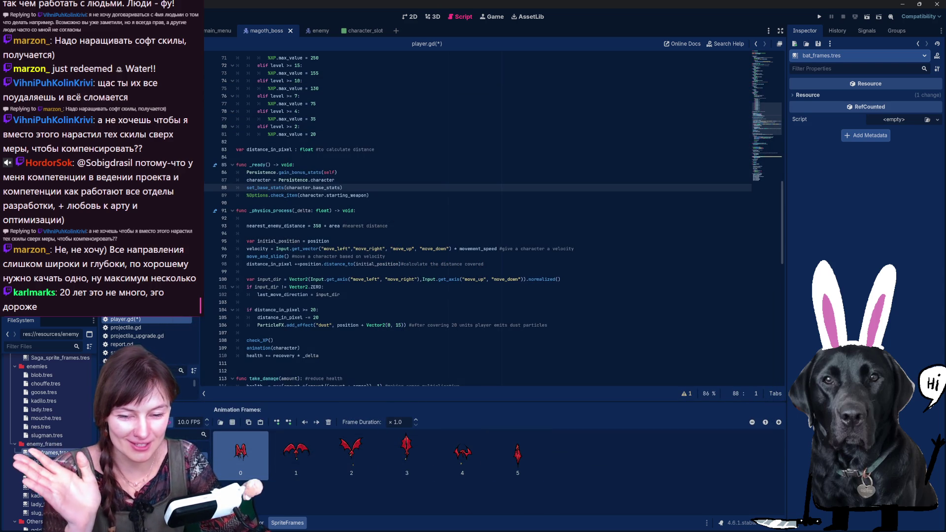
pyautogui.click(49, 461)
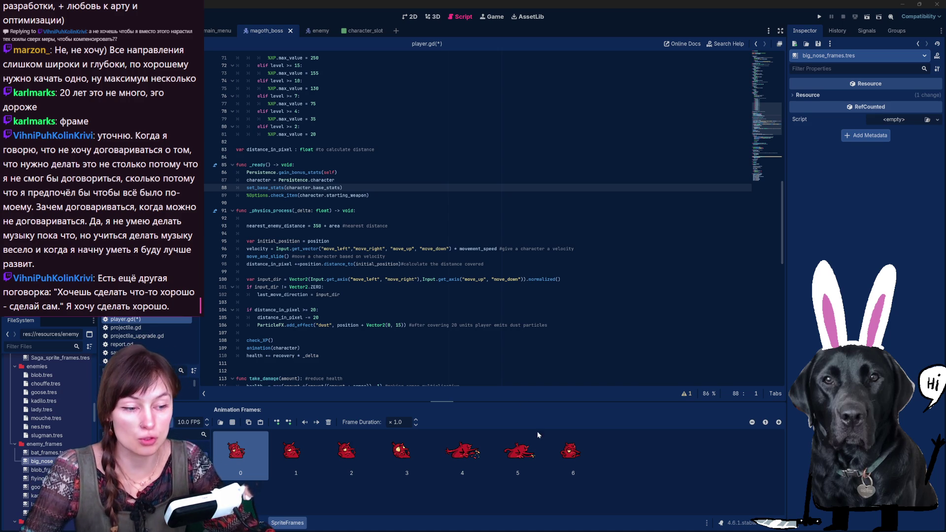
# - Load the nose sprite sheet from characters/nose for adding frames to the big-nose animation
pyautogui.click(571, 451)
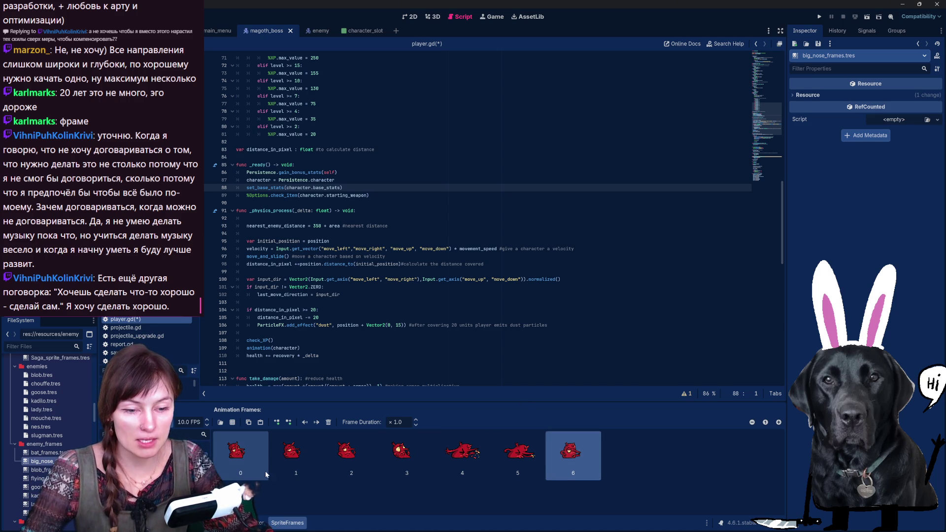
pyautogui.click(232, 423)
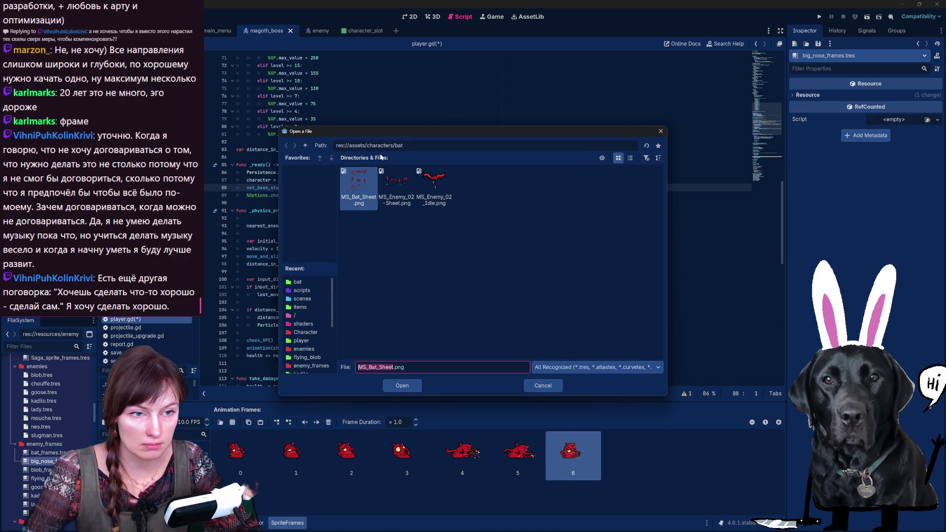
pyautogui.click(404, 145)
pyautogui.press('BackSpace')
pyautogui.press('BackSpace')
pyautogui.press('BackSpace')
pyautogui.press('Return')
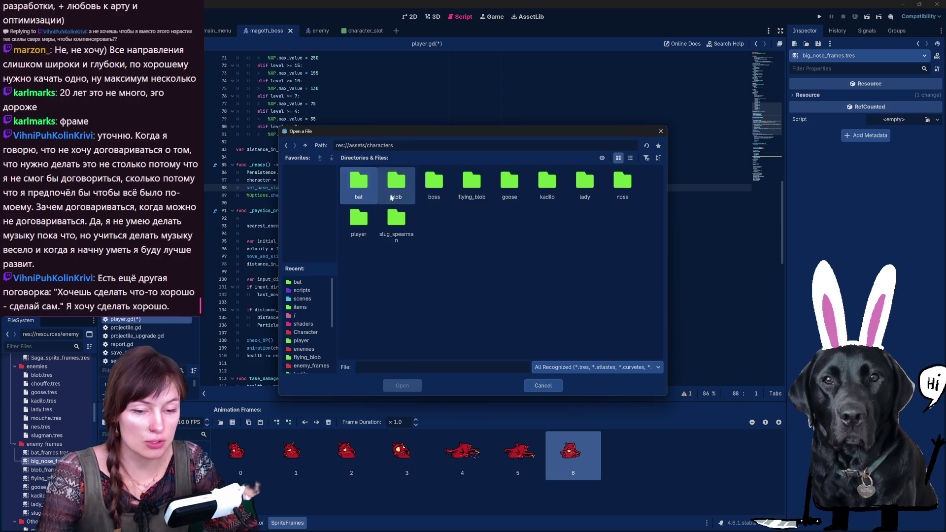
pyautogui.doubleClick(613, 184)
pyautogui.click(433, 192)
pyautogui.doubleClick(433, 192)
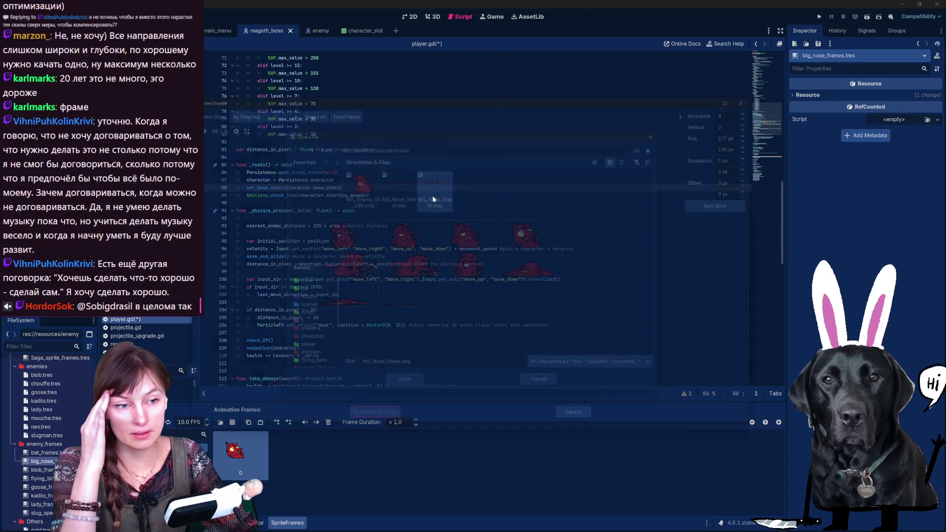
# - Add the three flattened nose cells, delete the leftover skull frame, then open blob_frames.tres
pyautogui.click(530, 275)
pyautogui.click(335, 298)
pyautogui.click(402, 303)
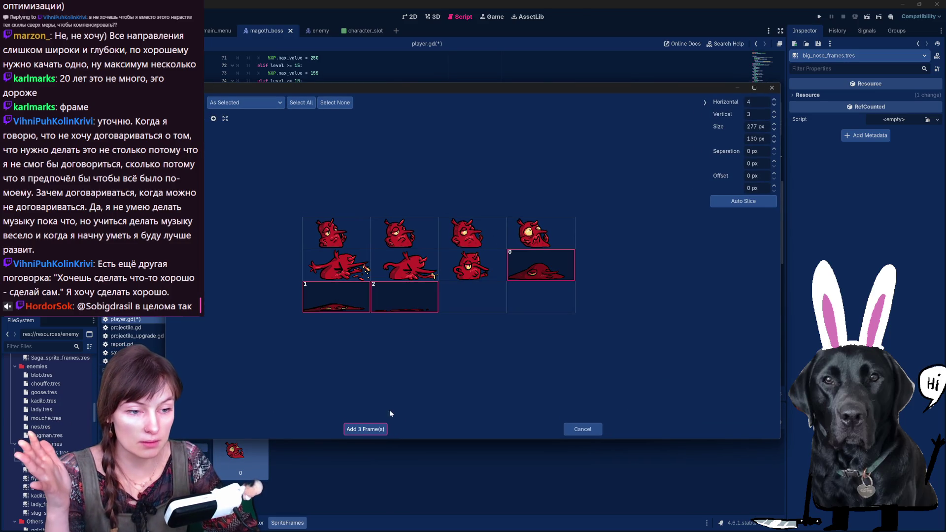
pyautogui.click(374, 429)
pyautogui.press('Delete')
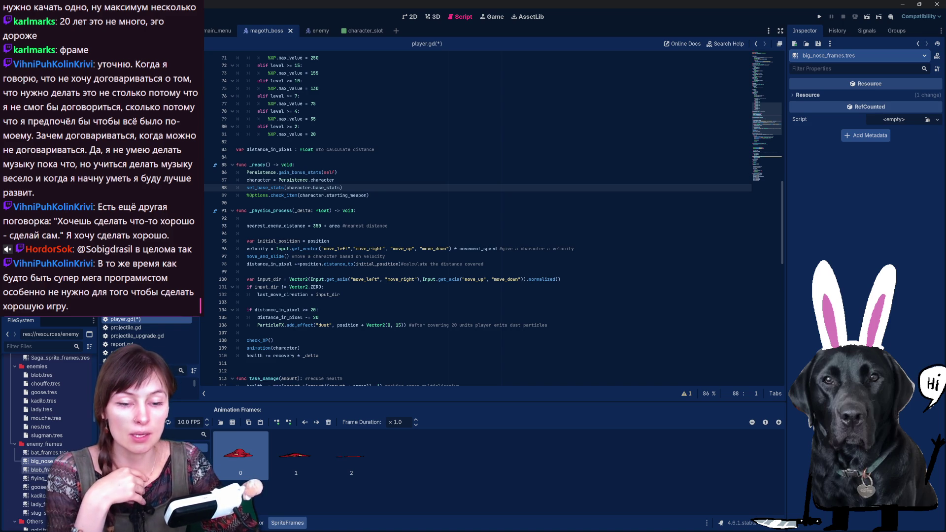
pyautogui.click(39, 469)
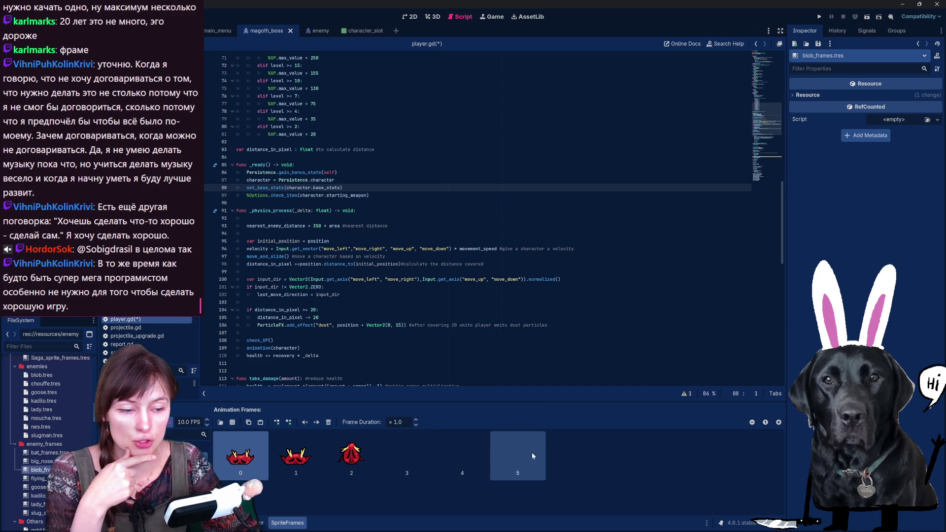
# - Delete the blob animation's six old frames and load MS_Blob_Sheet.png from the blob folder
pyautogui.click(517, 455)
pyautogui.keyDown('shift'); pyautogui.click(235, 468); pyautogui.keyUp('shift')
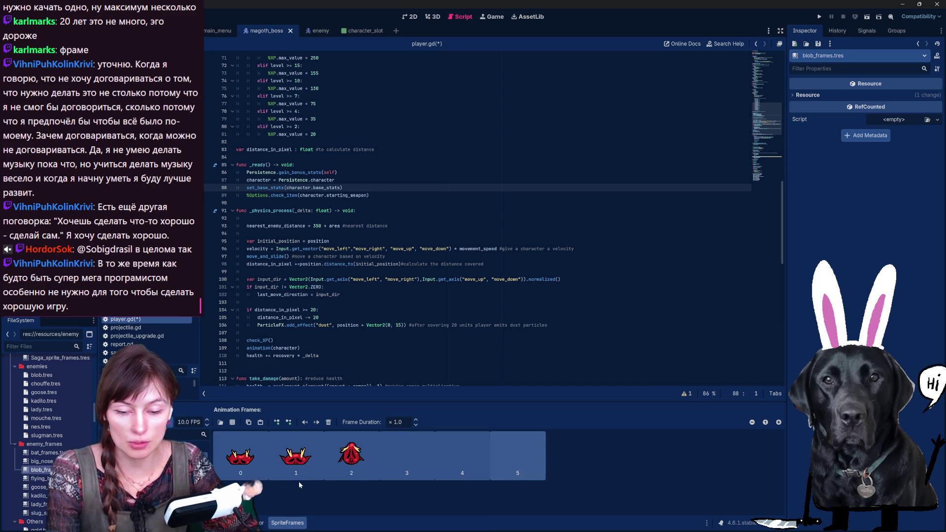
pyautogui.press('Delete')
pyautogui.click(232, 422)
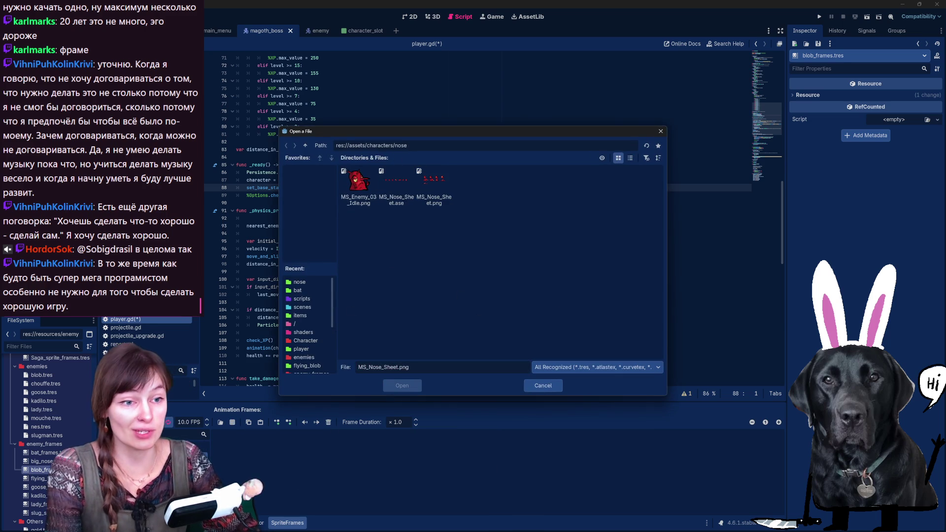
pyautogui.moveTo(407, 145); pyautogui.dragTo(396, 145)
pyautogui.press('BackSpace')
pyautogui.press('BackSpace')
pyautogui.press('BackSpace')
pyautogui.press('Return')
pyautogui.doubleClick(396, 184)
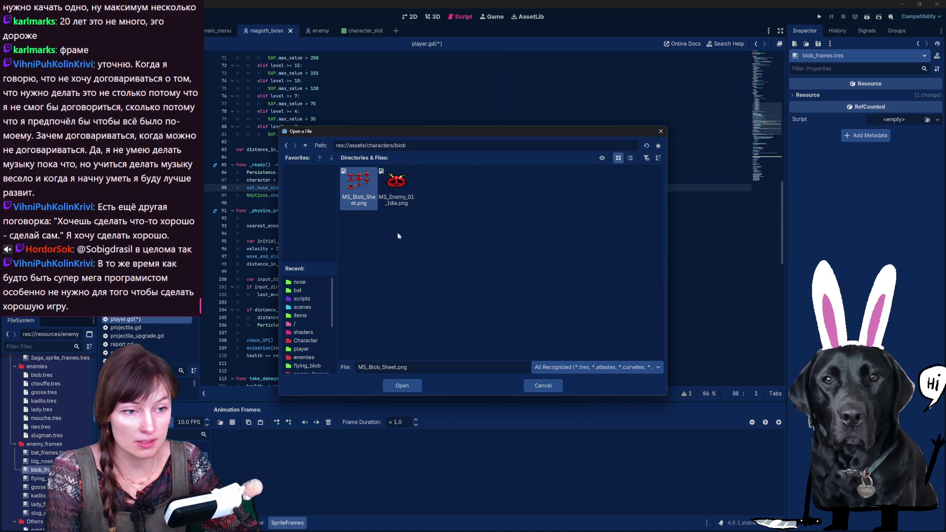
pyautogui.doubleClick(353, 196)
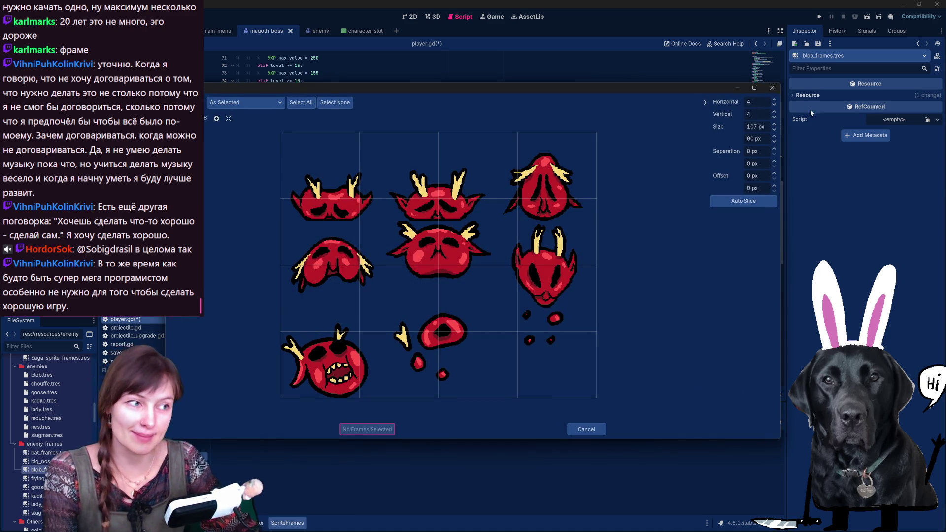
# - Slice the blob sheet 3×3 and add its six top-two-row cells as frames
pyautogui.click(753, 102)
pyautogui.write('3')
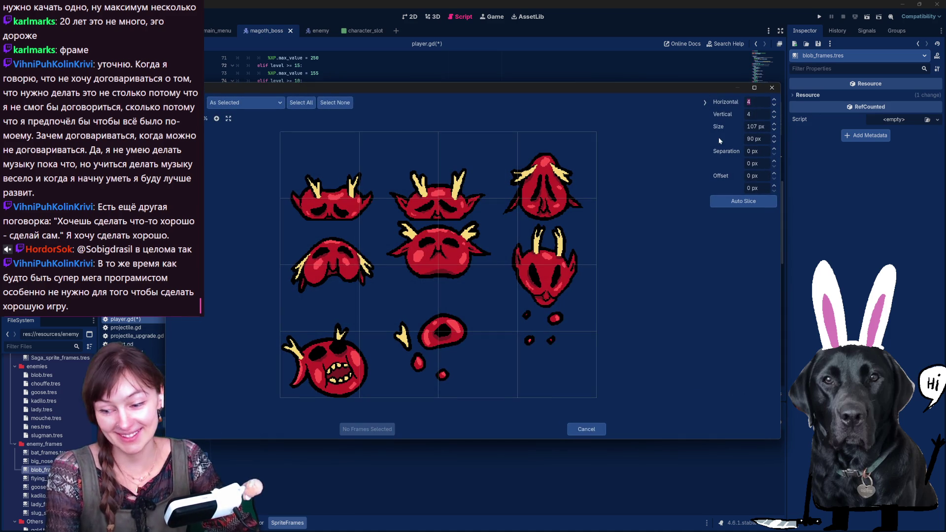
pyautogui.press('Tab')
pyautogui.write('3')
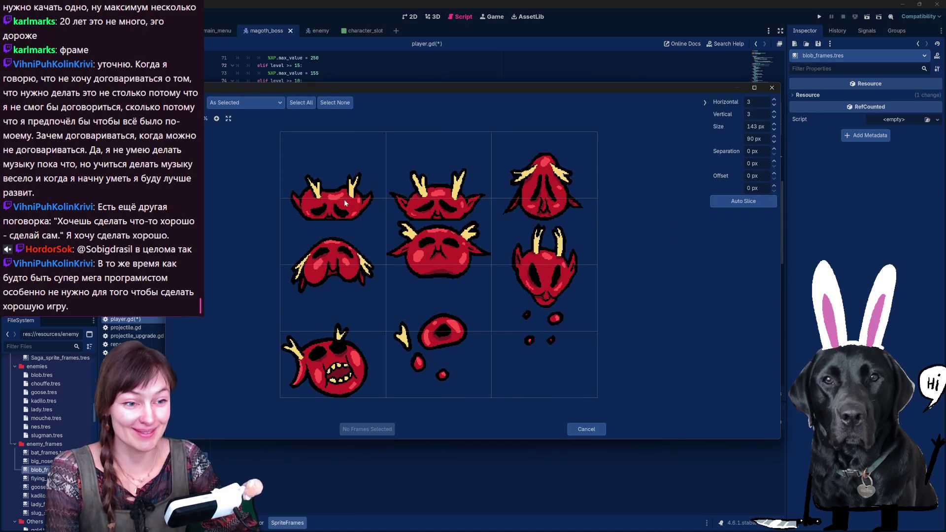
pyautogui.press('Return')
pyautogui.click(355, 207)
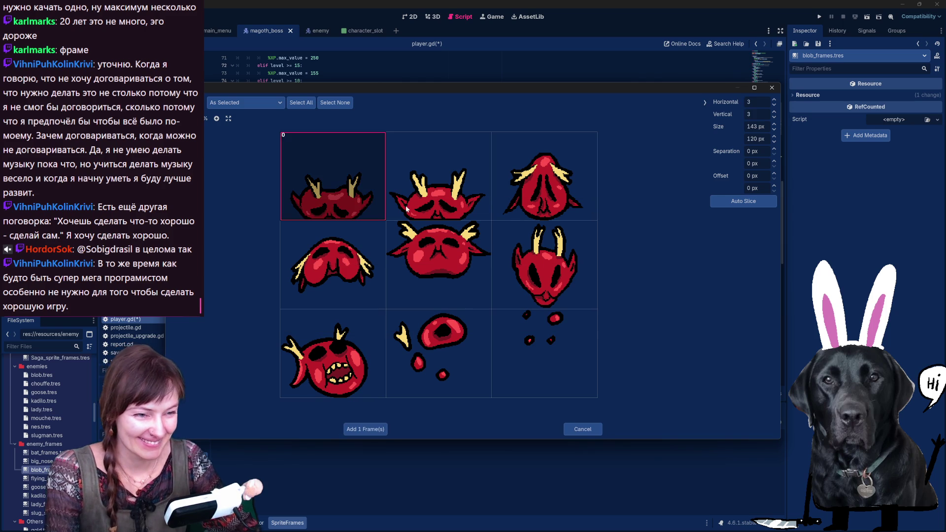
pyautogui.click(449, 197)
pyautogui.click(517, 197)
pyautogui.click(339, 261)
pyautogui.click(439, 263)
pyautogui.click(542, 263)
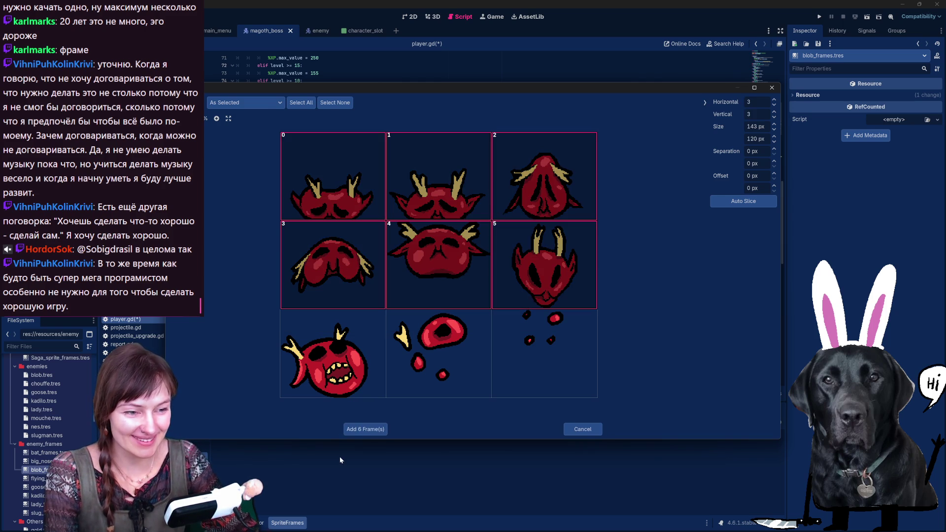
pyautogui.click(365, 429)
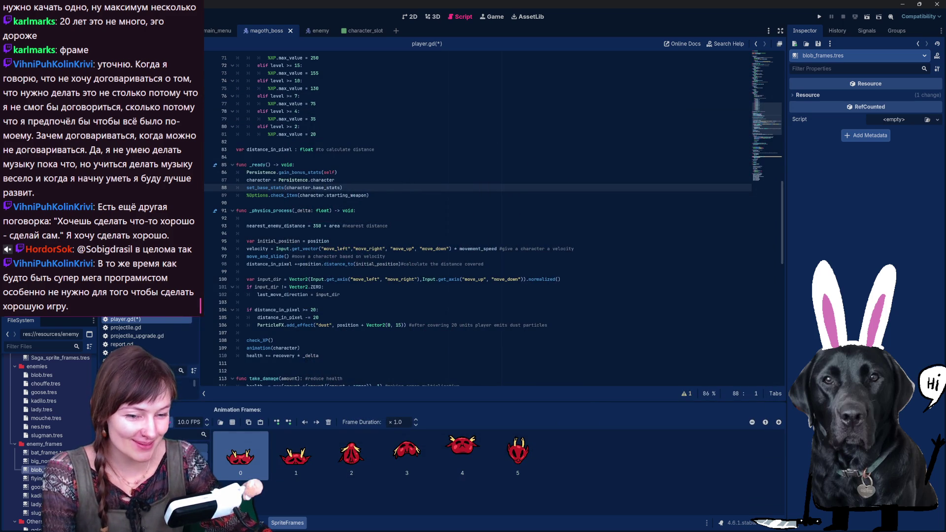
# - Give another blob animation the three bottom-row cells, removing three empty frames, then open flying_blob_frames.tres
pyautogui.click(192, 447)
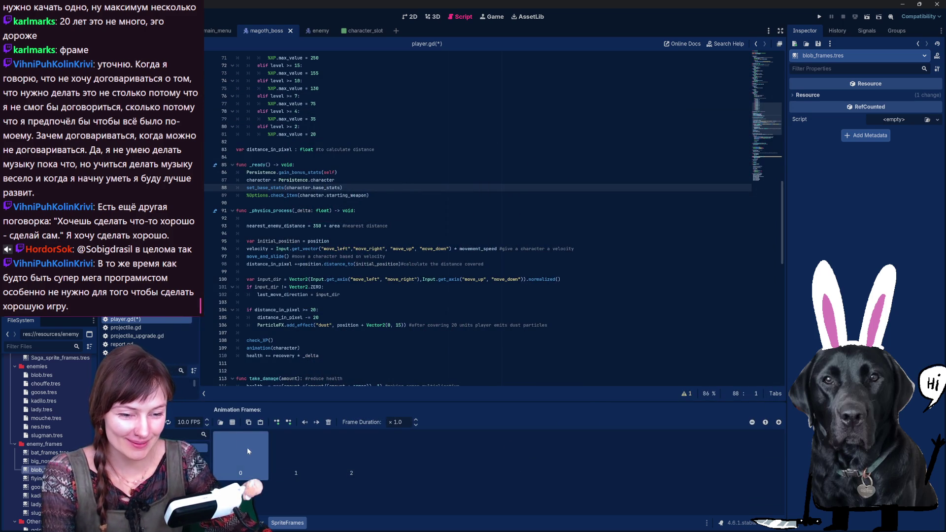
pyautogui.click(232, 422)
pyautogui.doubleClick(358, 199)
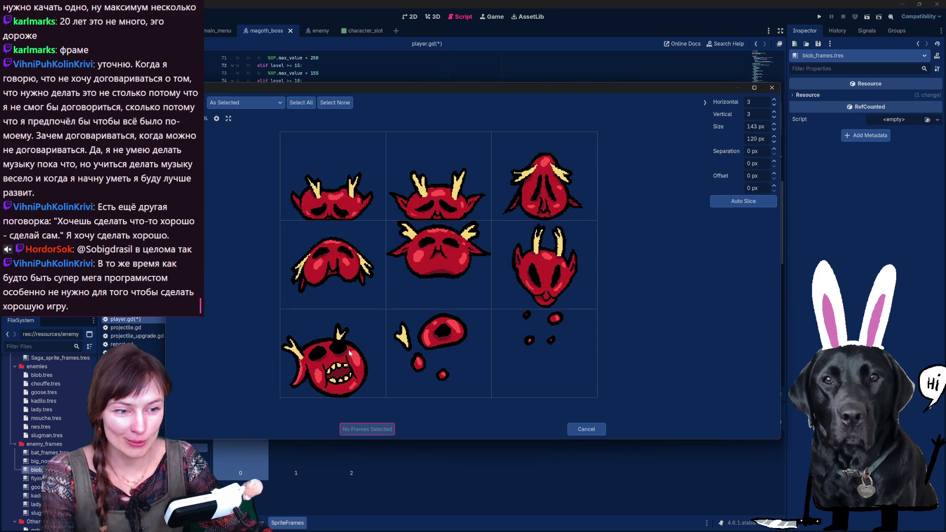
pyautogui.click(362, 356)
pyautogui.click(438, 355)
pyautogui.click(544, 355)
pyautogui.click(367, 429)
pyautogui.click(240, 457)
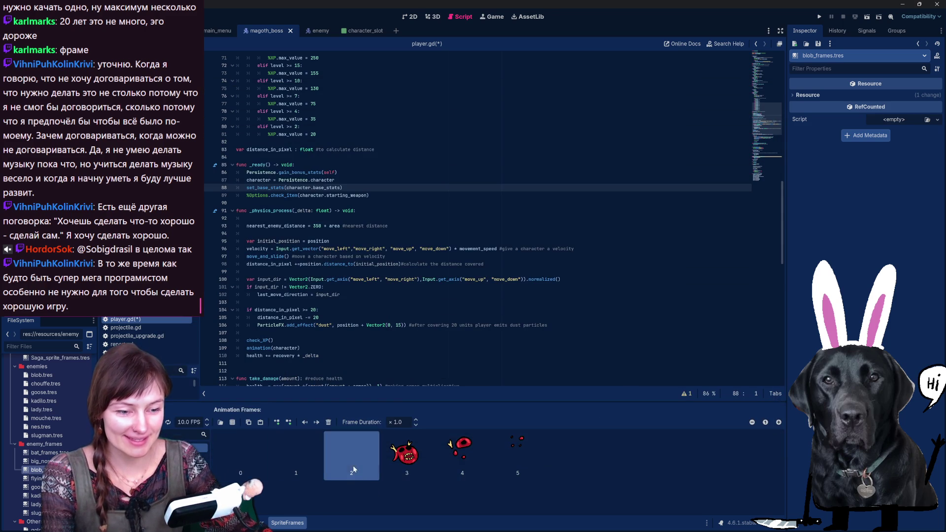
pyautogui.press('Delete')
pyautogui.press('Delete')
pyautogui.press('Delete')
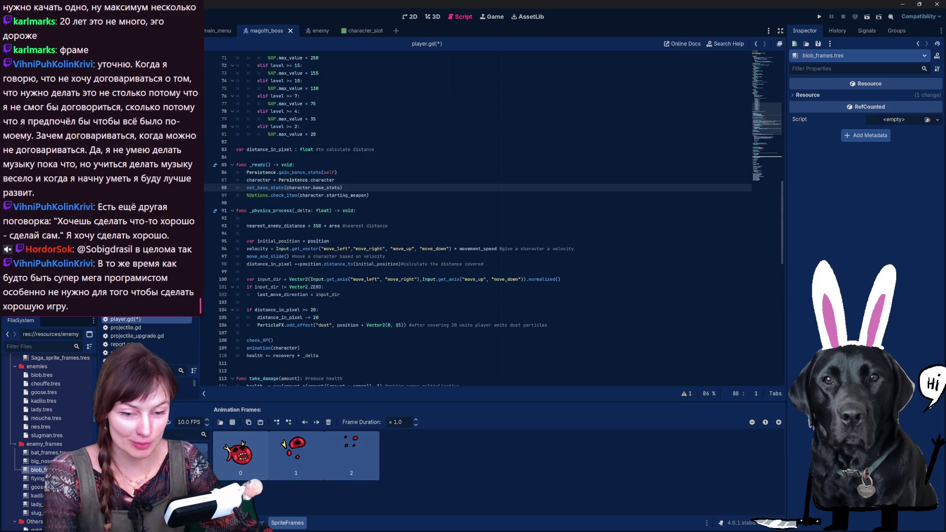
pyautogui.click(35, 478)
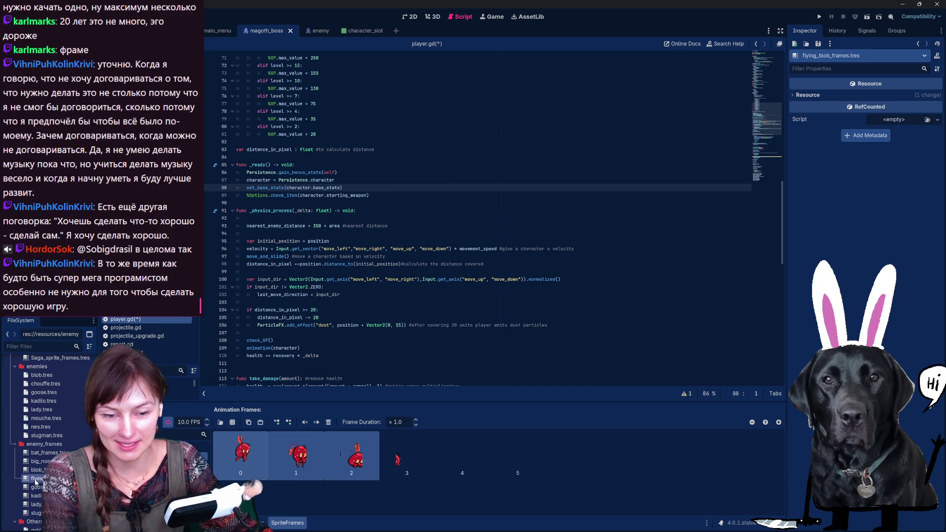
# - Preview the blob, bat and big_nose SpriteFrames, including a second blob animation
pyautogui.click(39, 461)
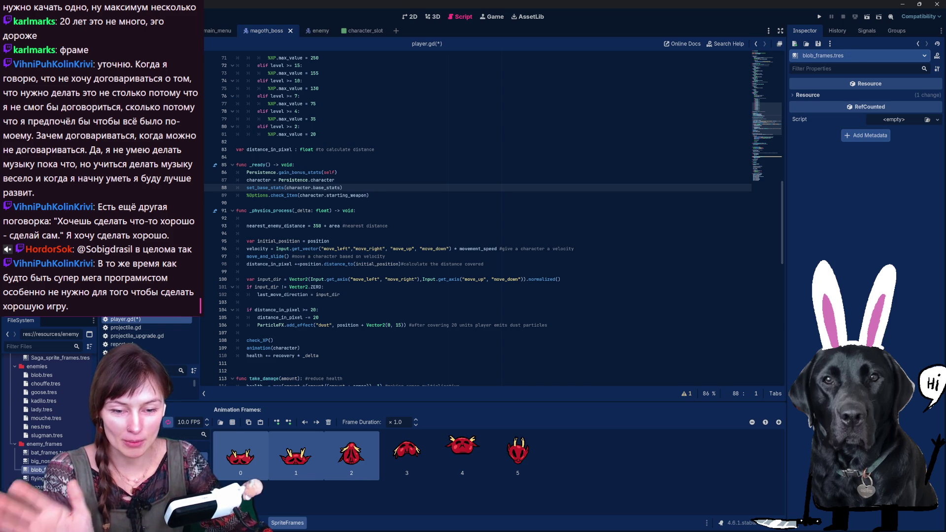
pyautogui.click(49, 452)
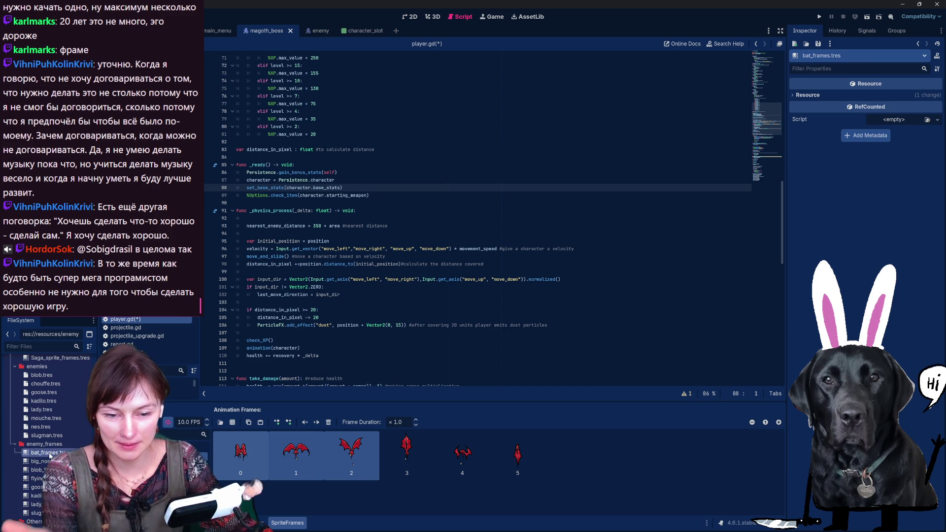
pyautogui.click(40, 461)
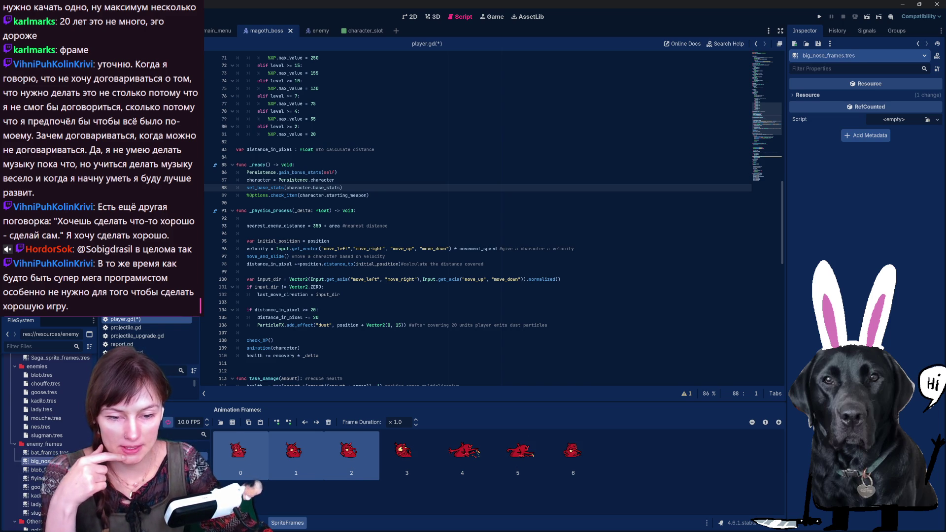
pyautogui.click(37, 470)
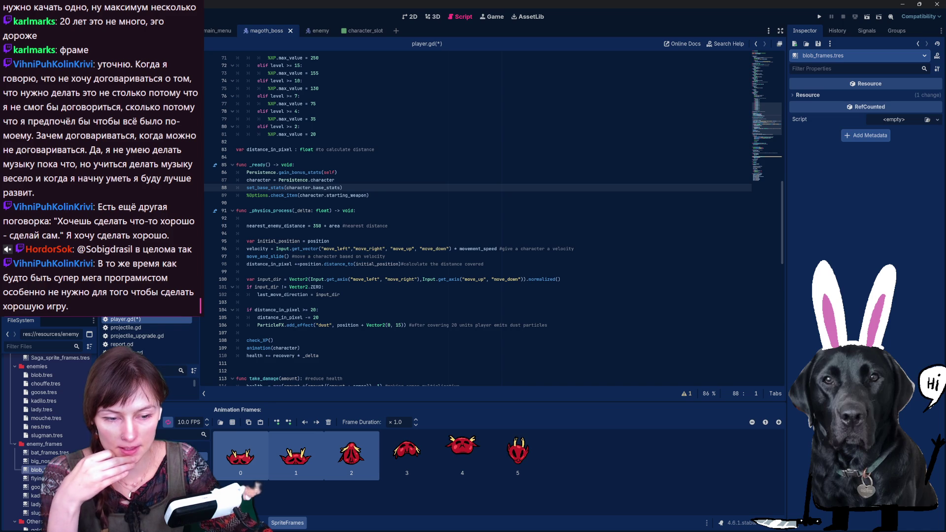
pyautogui.click(187, 458)
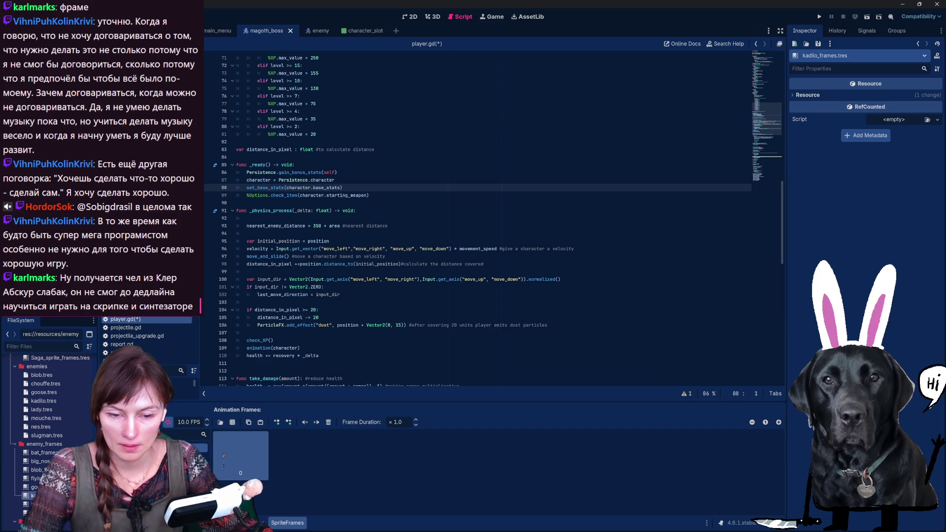
# - Preview the lady and slug_spearmen frame sets, then return to enemy.gd
pyautogui.click(30, 503)
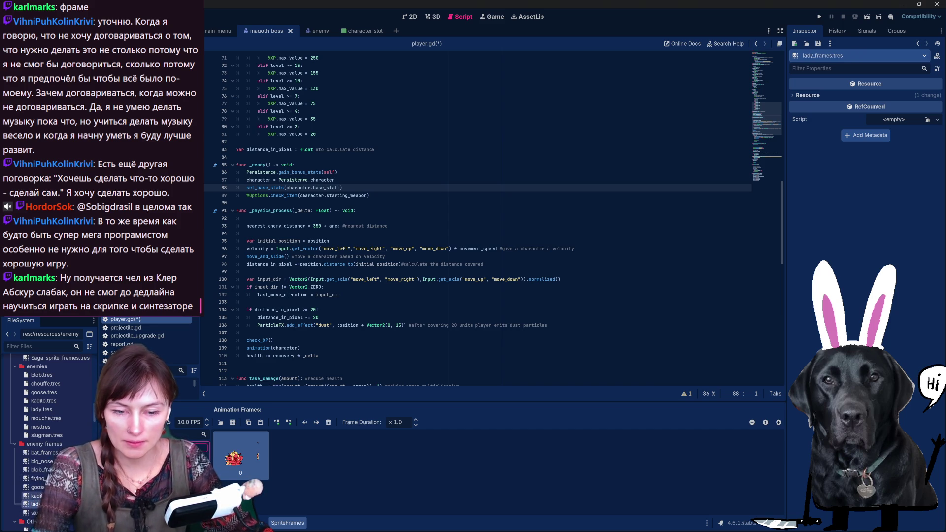
pyautogui.click(29, 512)
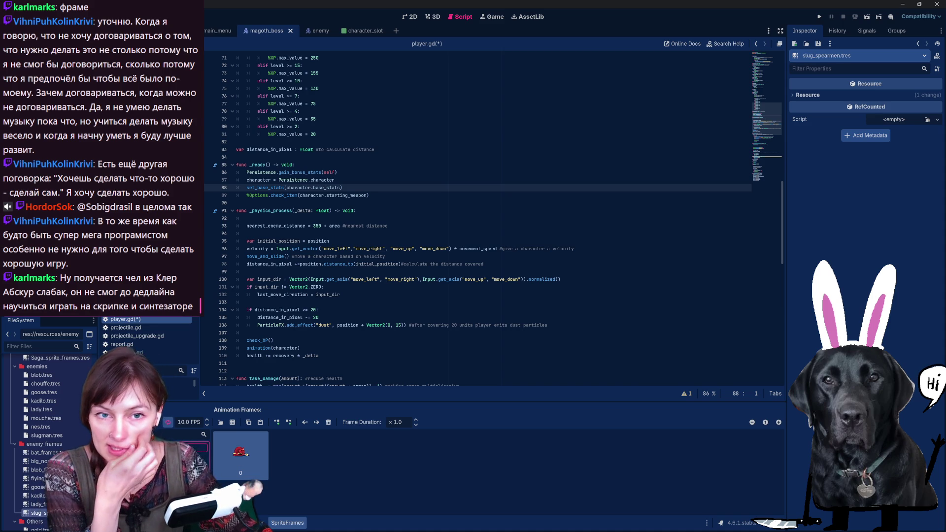
pyautogui.hotkey('alt', 'Left')
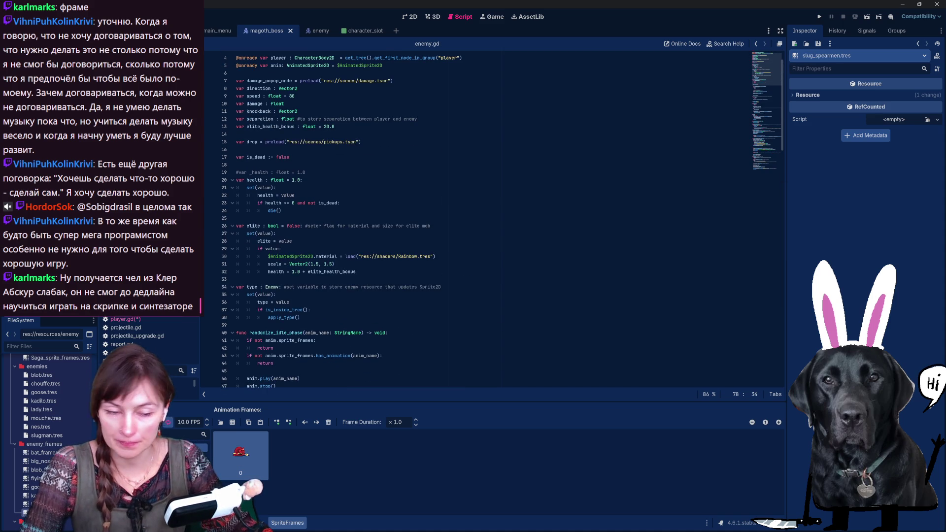
# - Search enemy.gd for 'deat' and inspect the death-animation lines in die()
pyautogui.click(435, 256)
pyautogui.hotkey('ctrl', 'f')
pyautogui.write('вуфер')
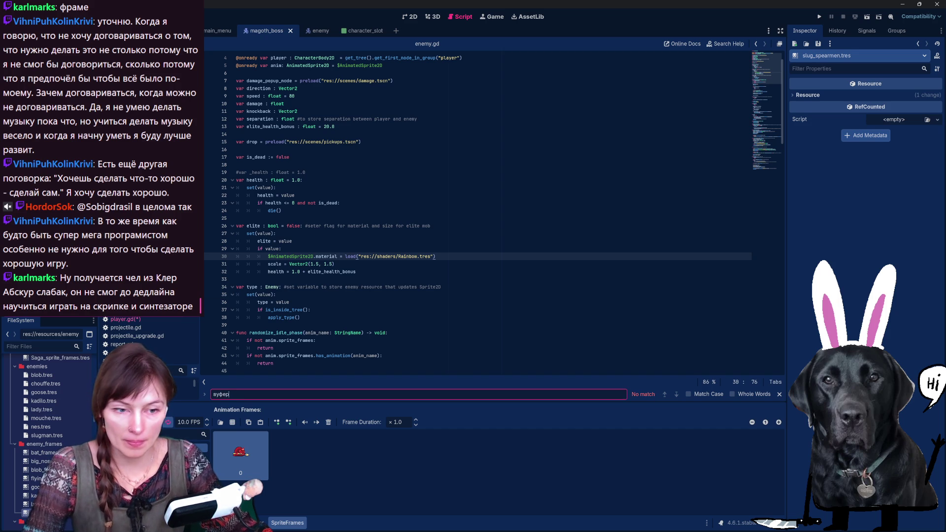
pyautogui.press('BackSpace')
pyautogui.press('BackSpace')
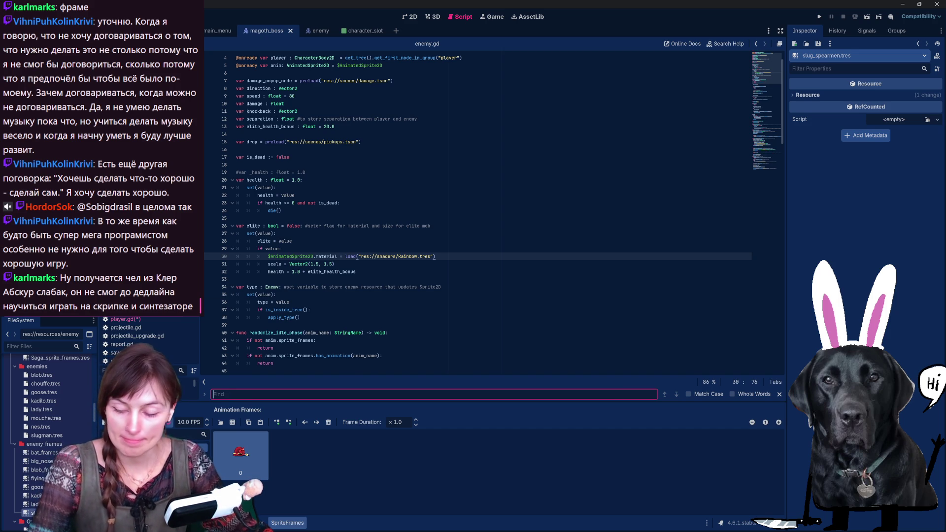
pyautogui.write('deat')
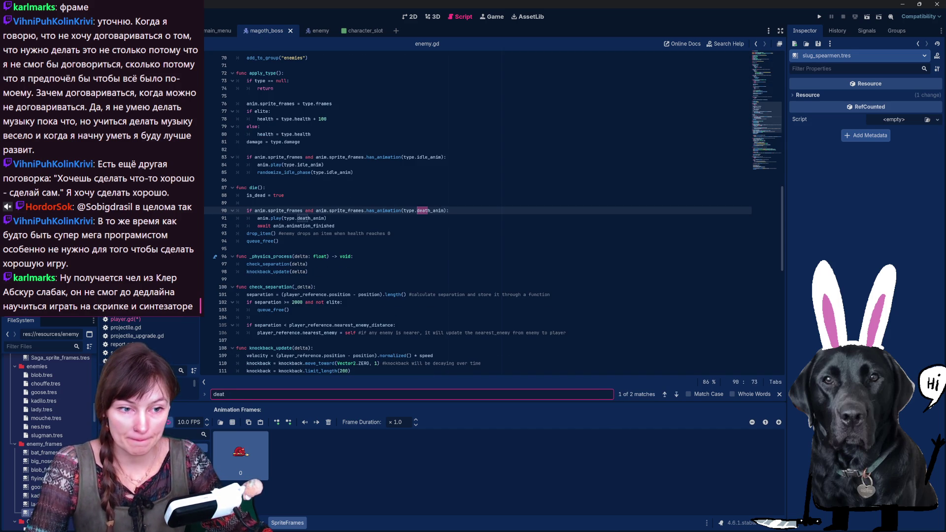
pyautogui.click(419, 211)
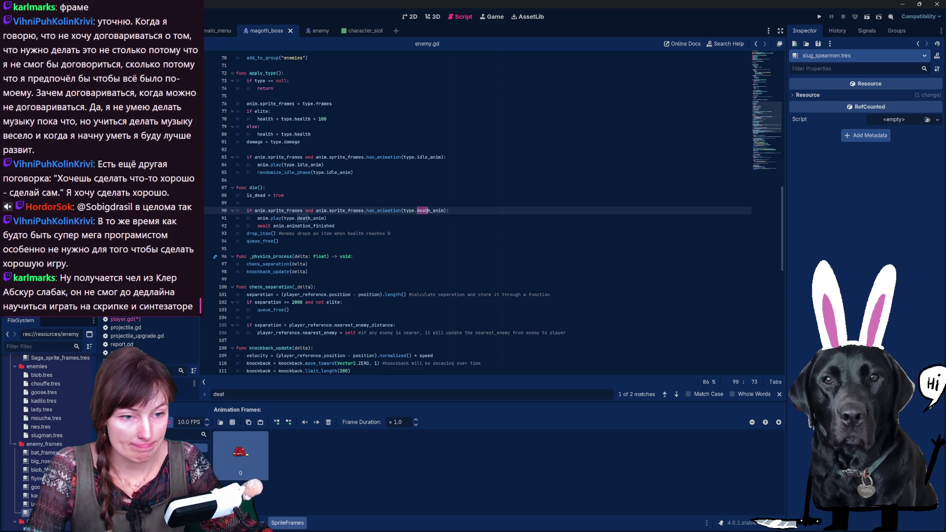
pyautogui.click(310, 219)
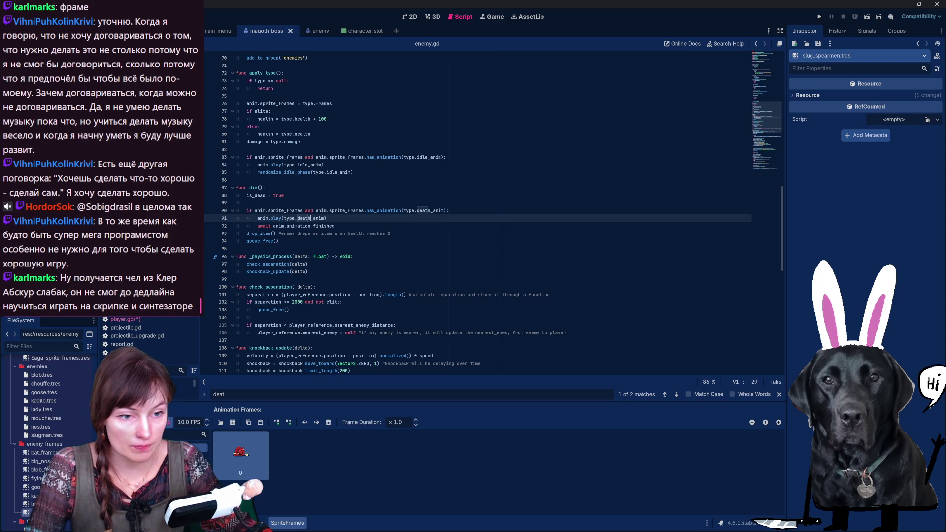
pyautogui.click(353, 256)
# - Check the anim variable near the top, then browse to res://assets/characters for a sprite sheet
pyautogui.scroll(-9, 492, 212)
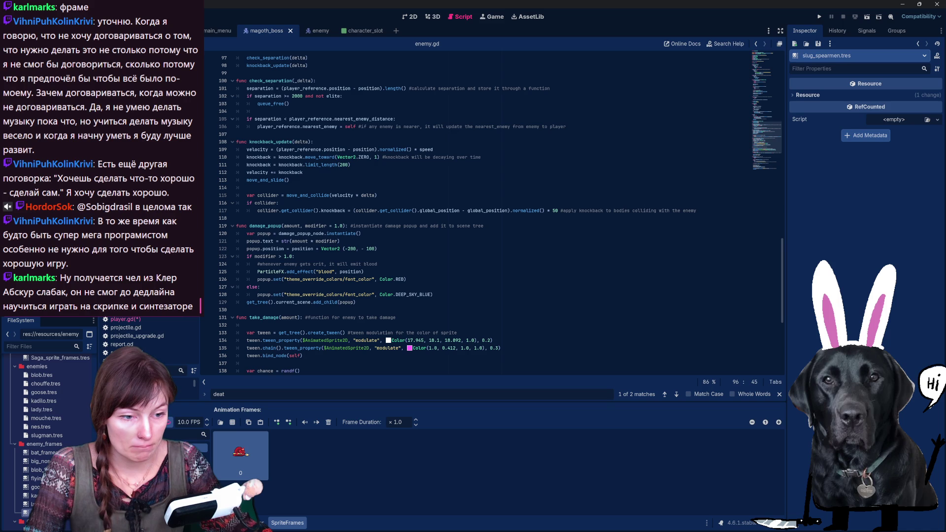
pyautogui.scroll(-3, 492, 212)
pyautogui.scroll(12, 493, 212)
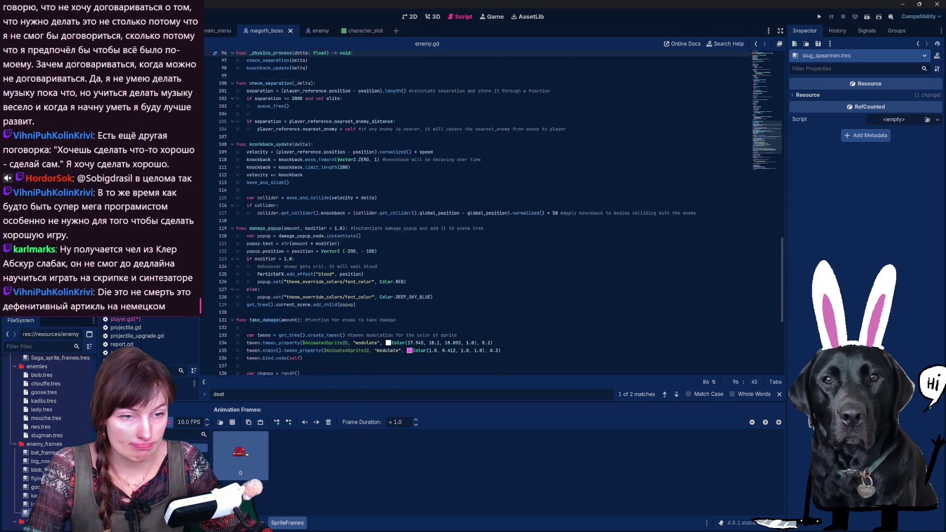
pyautogui.scroll(14, 493, 212)
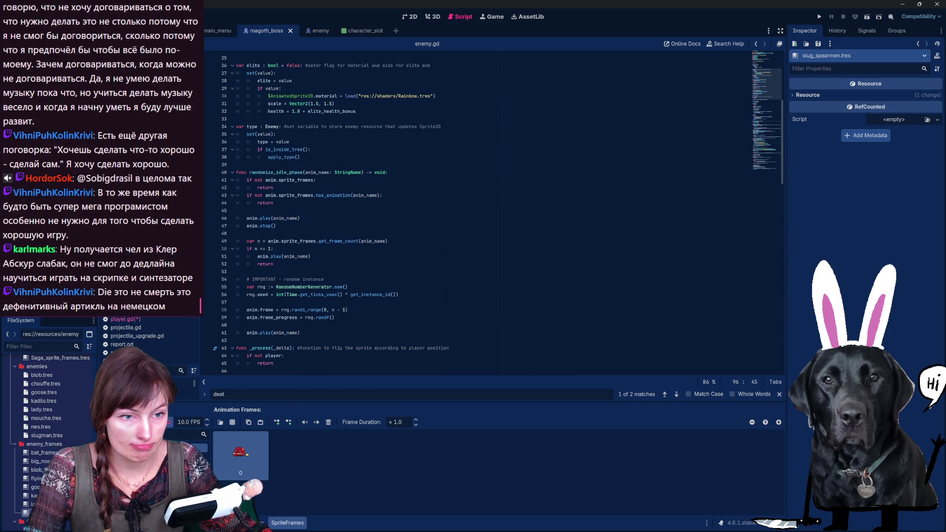
pyautogui.scroll(8, 492, 212)
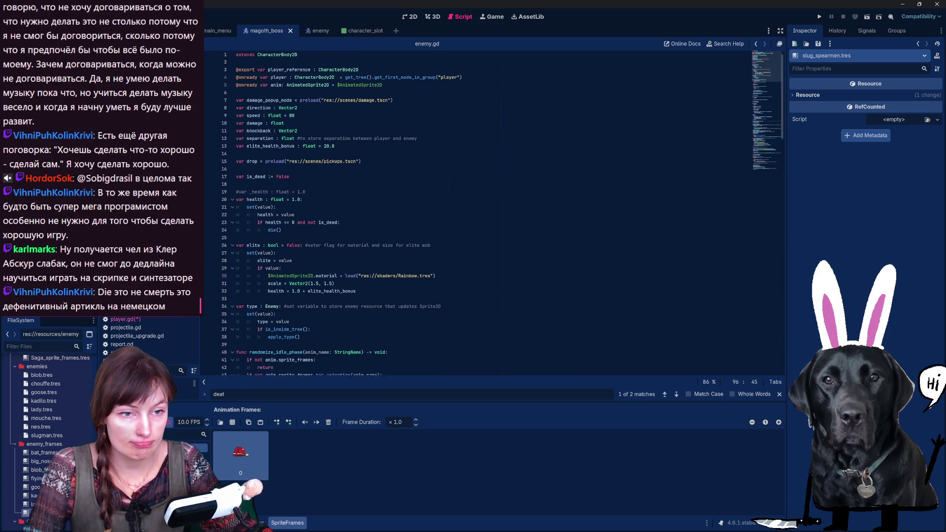
pyautogui.moveTo(382, 89); pyautogui.dragTo(285, 88)
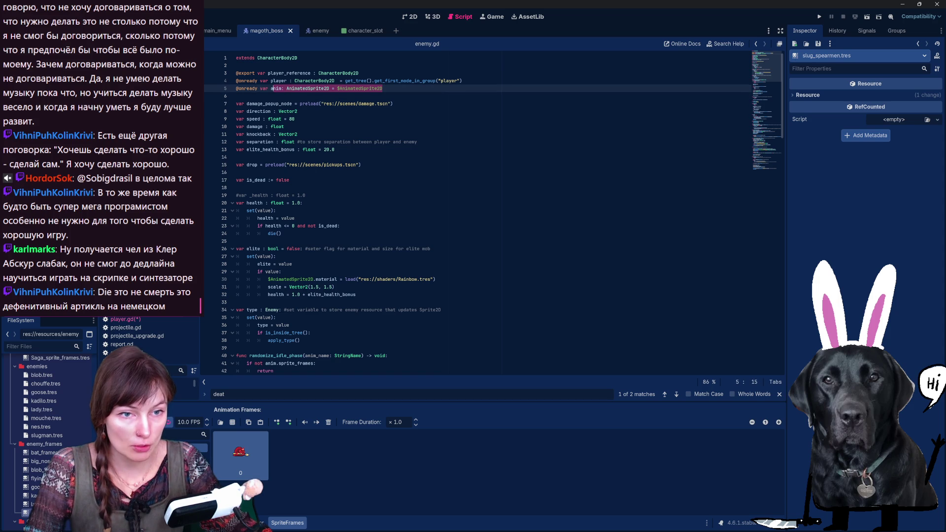
pyautogui.click(290, 179)
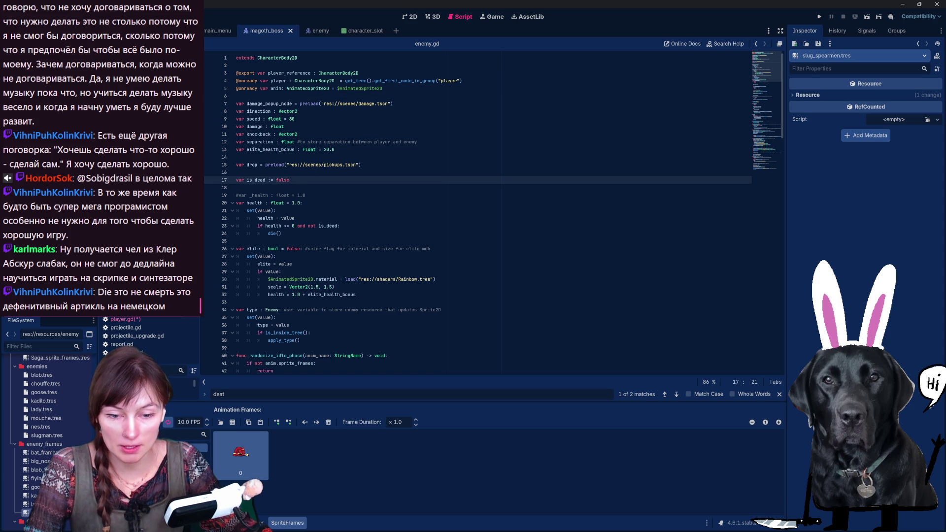
pyautogui.click(232, 421)
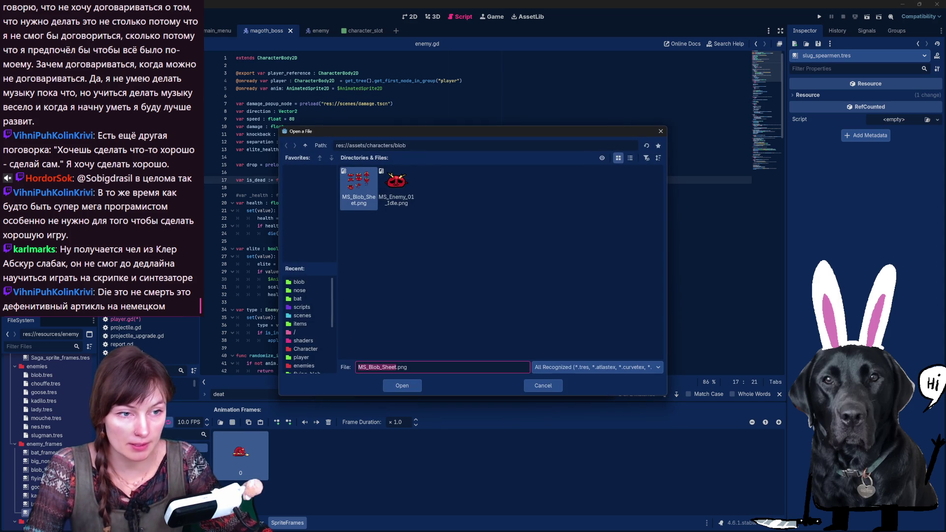
pyautogui.press('BackSpace')
pyautogui.press('BackSpace')
pyautogui.press('BackSpace')
pyautogui.press('BackSpace')
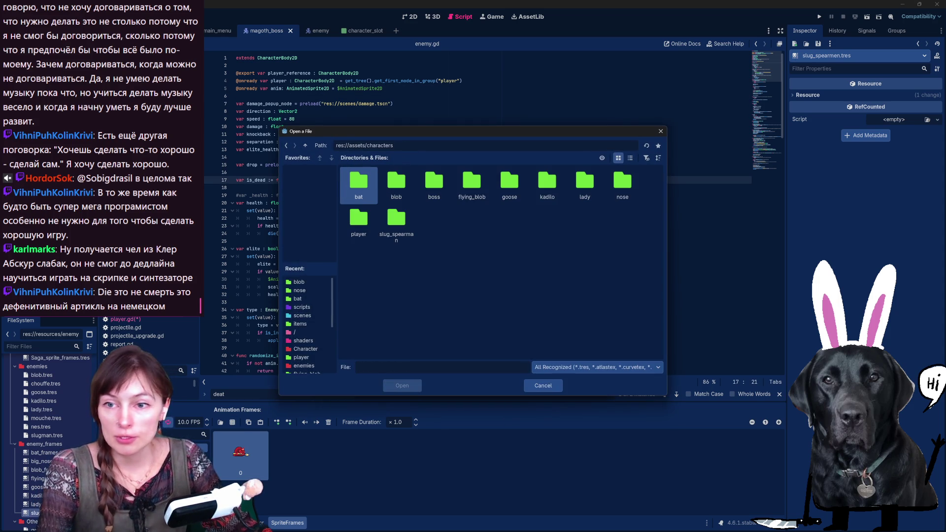
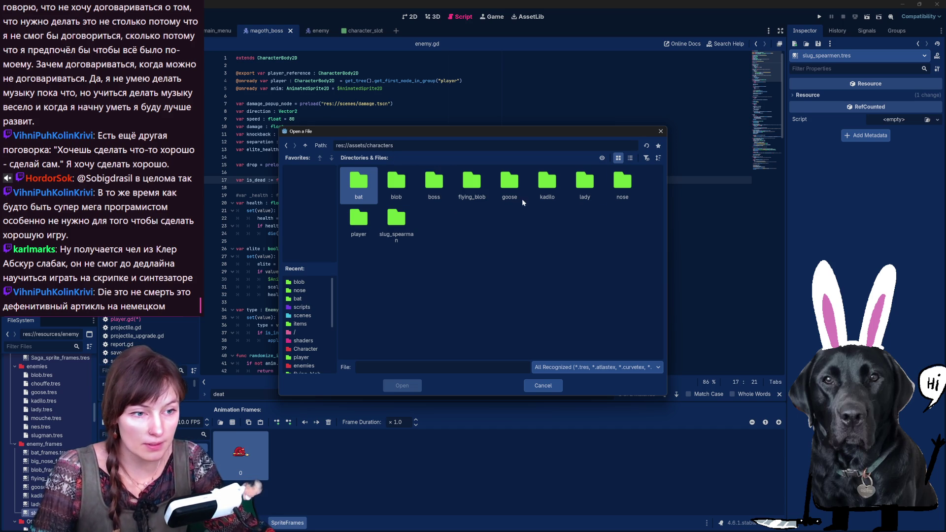
# - In the slug_spearman folder, select the spearman .ase sheet, then MS_Enemy_04_Idle.png
pyautogui.doubleClick(394, 224)
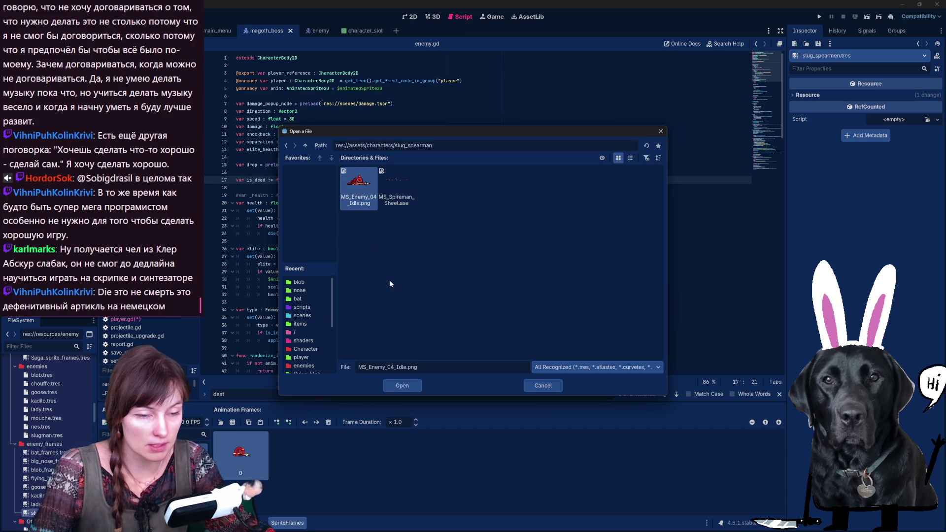
pyautogui.click(403, 186)
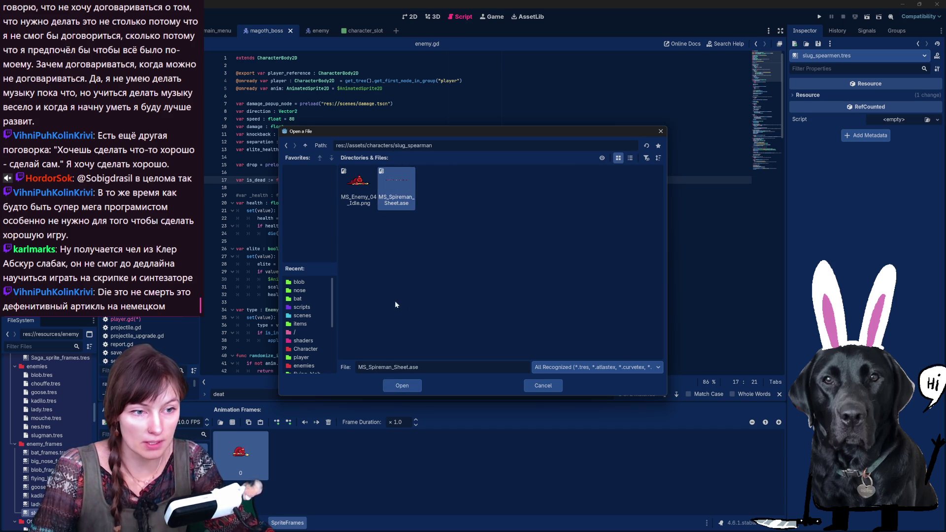
pyautogui.click(365, 201)
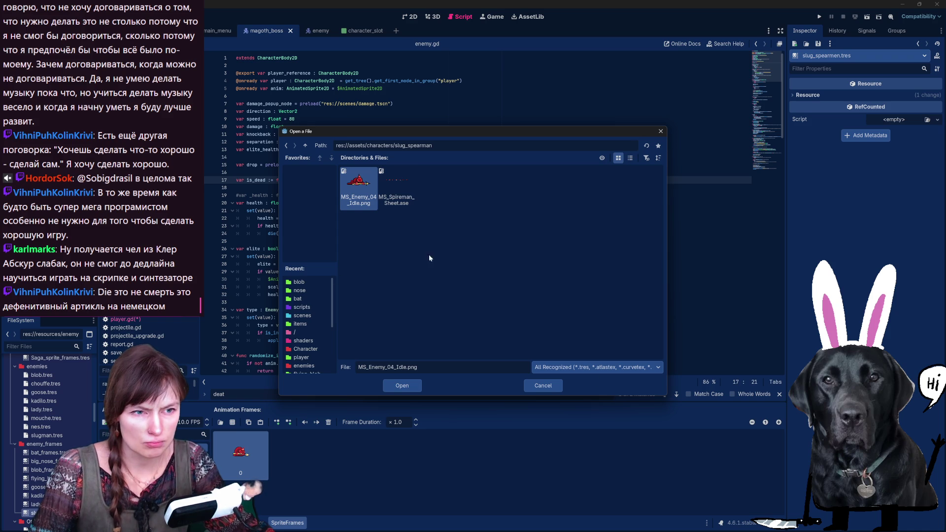
# - Cancel the file picker without loading anything and switch to File Explorer on the assets folder
pyautogui.click(542, 385)
pyautogui.scroll(2, 54, 439)
pyautogui.scroll(-5, 59, 458)
pyautogui.scroll(5, 57, 457)
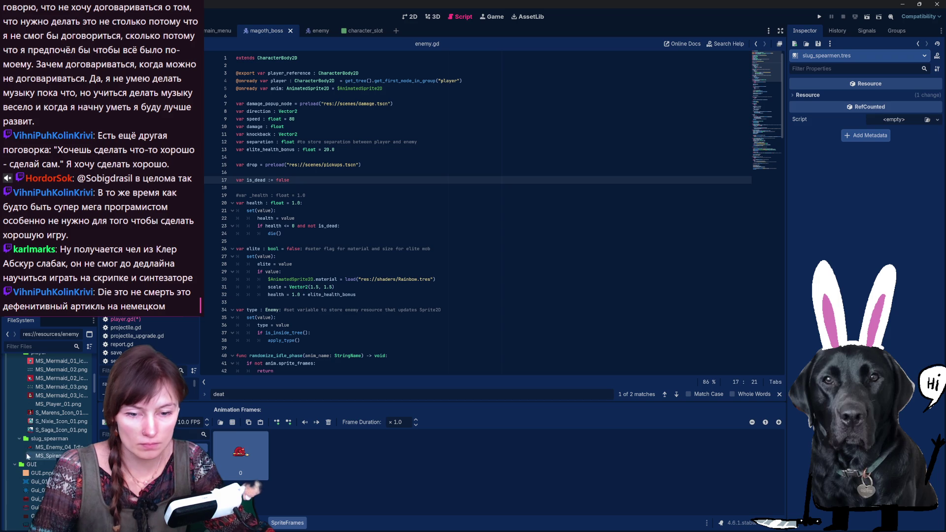
pyautogui.hotkey('alt', 'Tab')
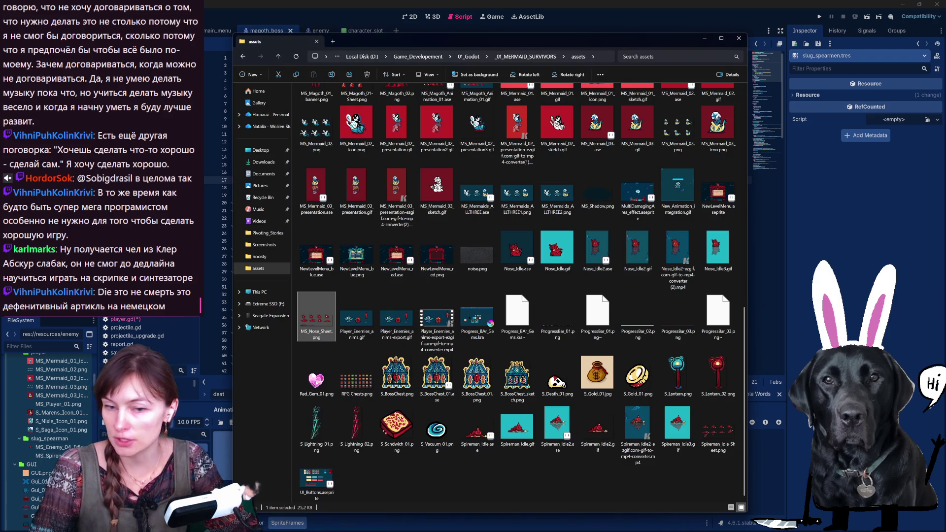
pyautogui.click(718, 431)
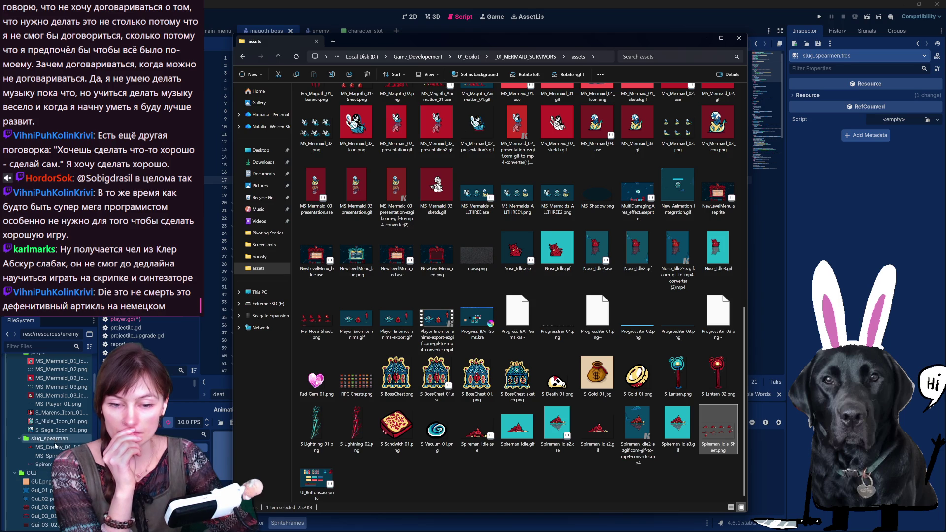
pyautogui.click(705, 40)
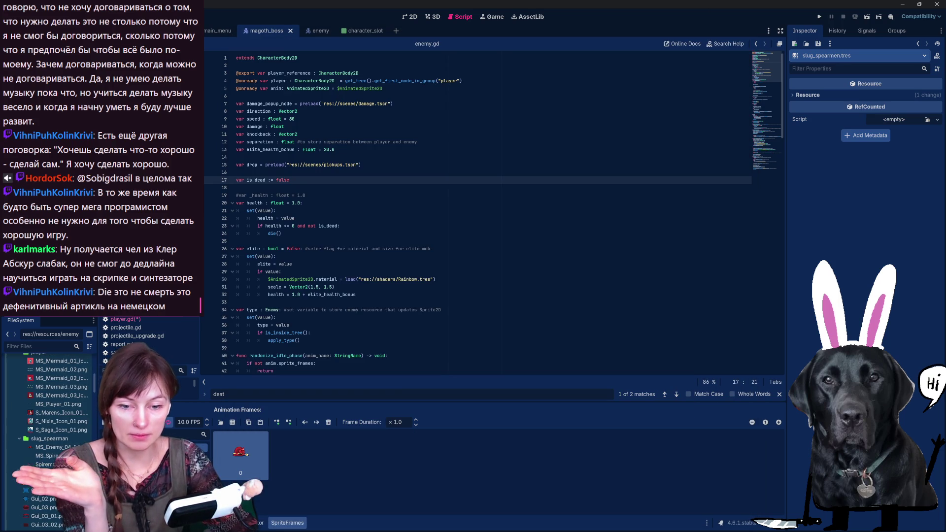
# - Return to the SpriteFrames panel and start Add Frames from Sprite Sheet in slug_spearman
pyautogui.scroll(-8, 52, 472)
pyautogui.scroll(-5, 49, 444)
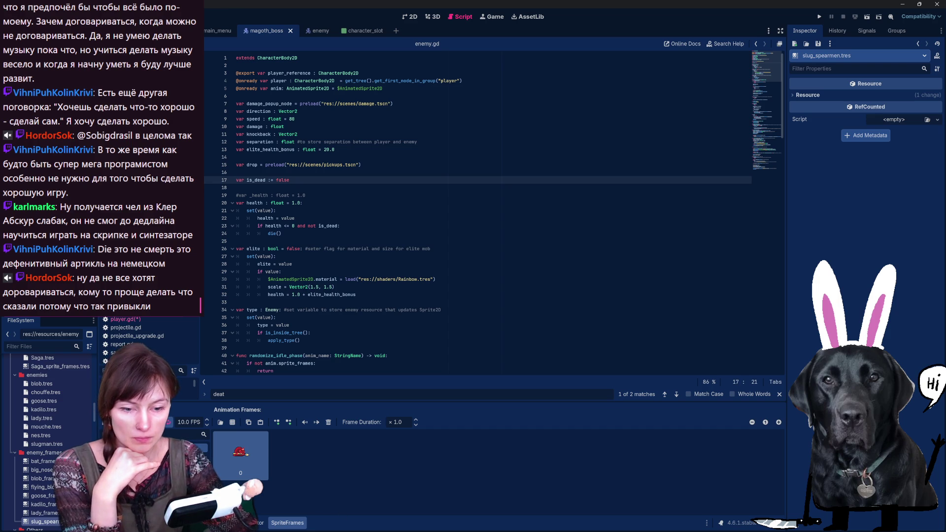
pyautogui.click(202, 522)
pyautogui.click(258, 522)
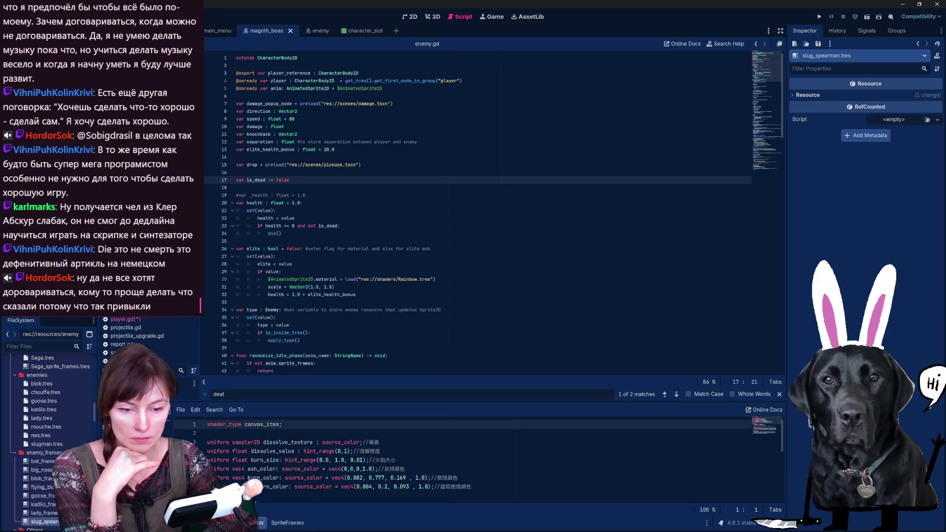
pyautogui.click(295, 524)
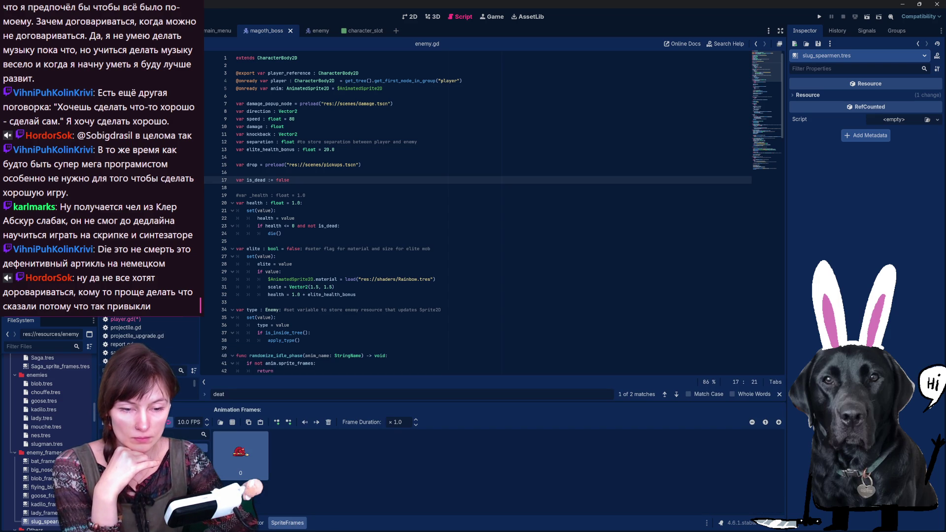
pyautogui.click(221, 423)
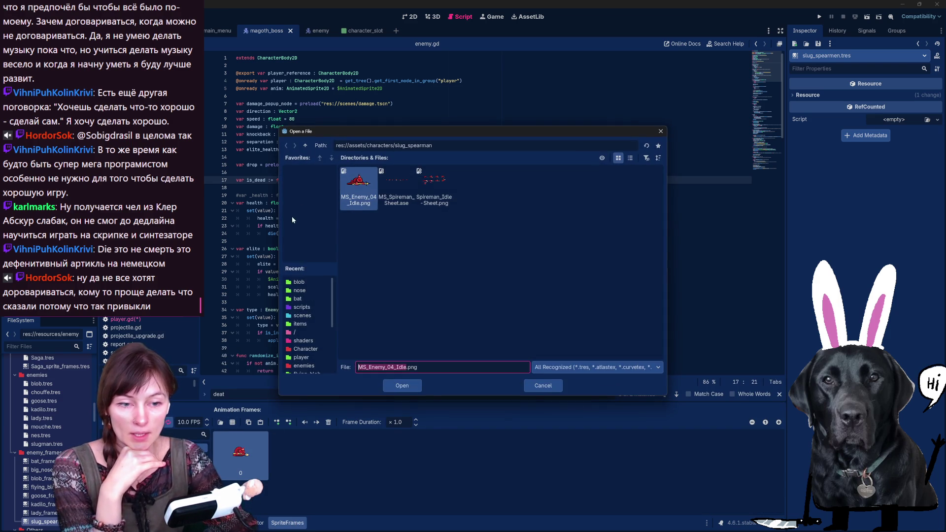
# - Open Spireman_Idle-Sheet.png with three grid rows and add three spearman poses as frames
pyautogui.click(433, 186)
pyautogui.doubleClick(433, 186)
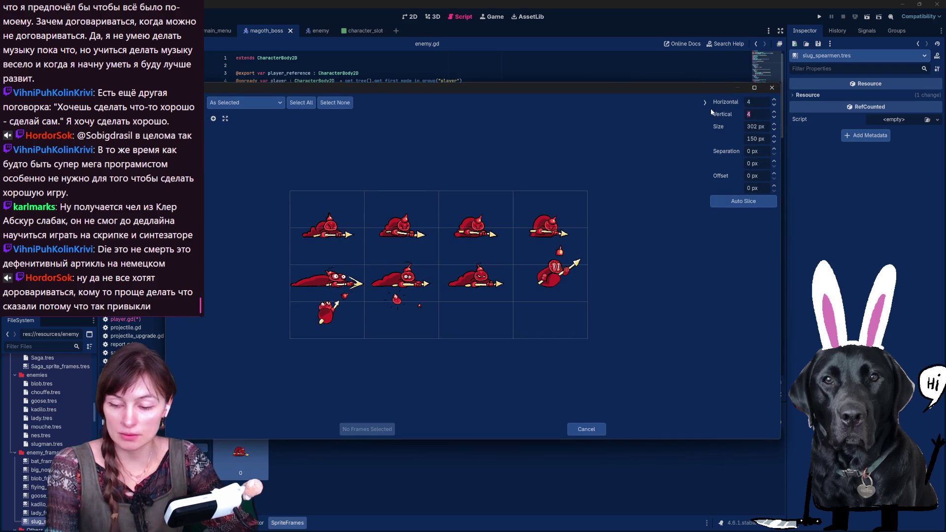
pyautogui.click(774, 116)
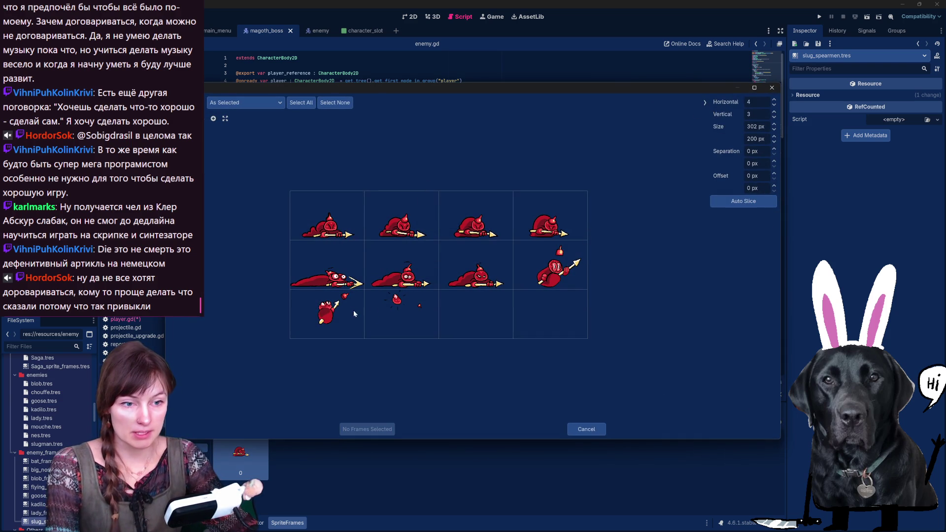
pyautogui.click(549, 265)
pyautogui.click(350, 323)
pyautogui.click(400, 315)
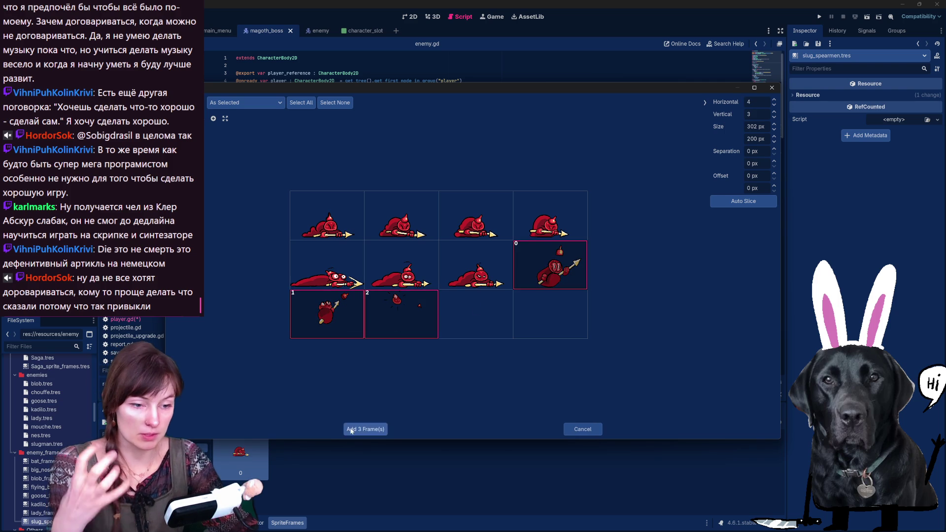
pyautogui.click(365, 429)
# - Cancel the accidental MagothBoss deletion, undo, and clear all the wrongly added animation frames
pyautogui.press('Delete')
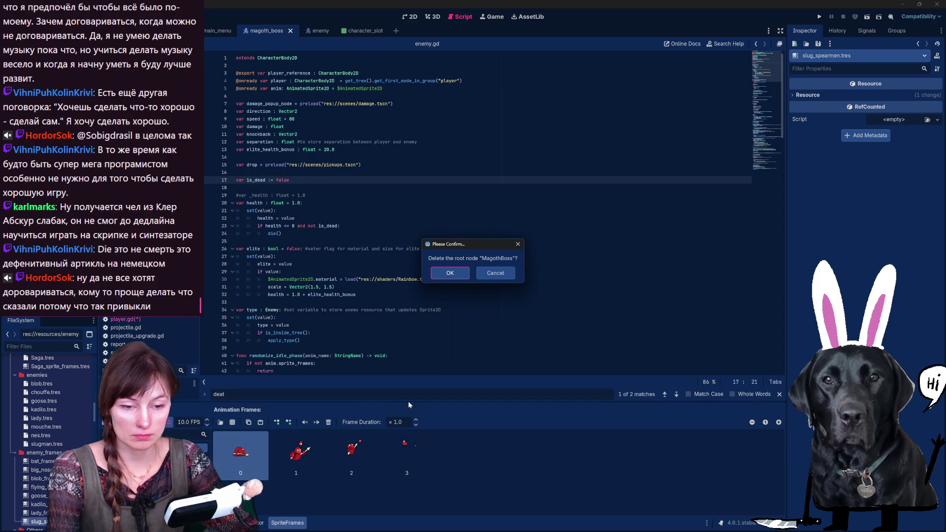
pyautogui.click(477, 273)
pyautogui.hotkey('ctrl', 'z')
pyautogui.hotkey('ctrl', 'z')
pyautogui.keyDown('shift'); pyautogui.click(552, 458); pyautogui.keyUp('shift')
pyautogui.click(328, 422)
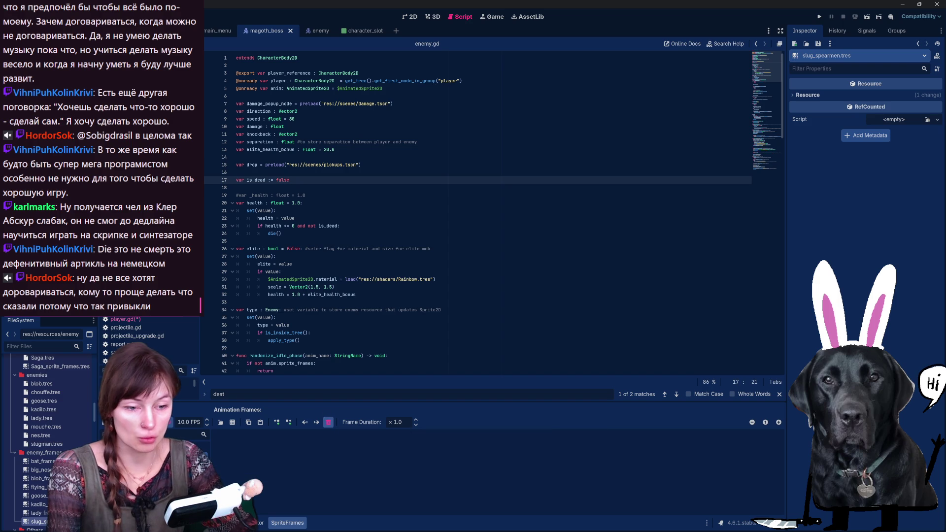
# - Re-slice Spireman_Idle-Sheet.png, add six frames (four top-row, two row-2), then select lady_frames.tres
pyautogui.click(220, 421)
pyautogui.click(440, 195)
pyautogui.doubleClick(440, 196)
pyautogui.moveTo(350, 211)
pyautogui.mouseDown()
pyautogui.moveTo(433, 226)
pyautogui.moveTo(553, 228)
pyautogui.mouseUp()
pyautogui.click(357, 271)
pyautogui.click(377, 271)
pyautogui.click(367, 428)
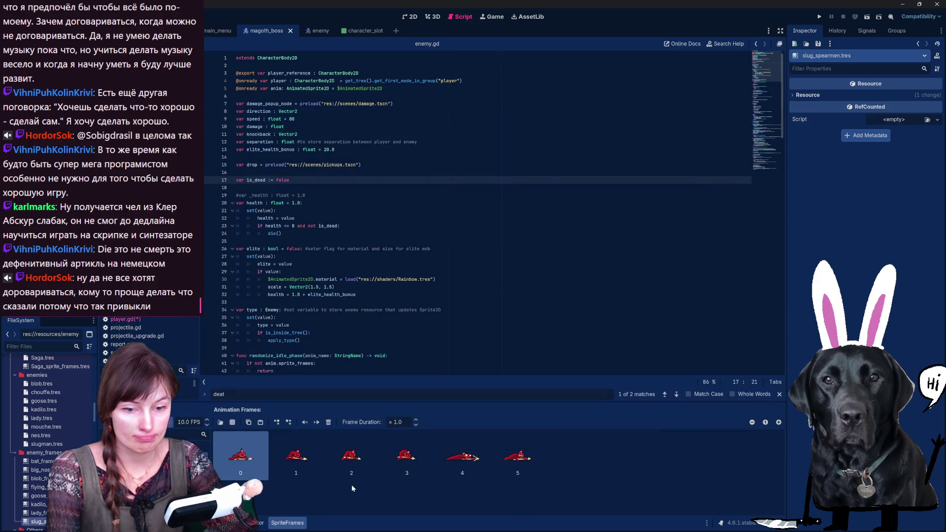
pyautogui.press('Up')
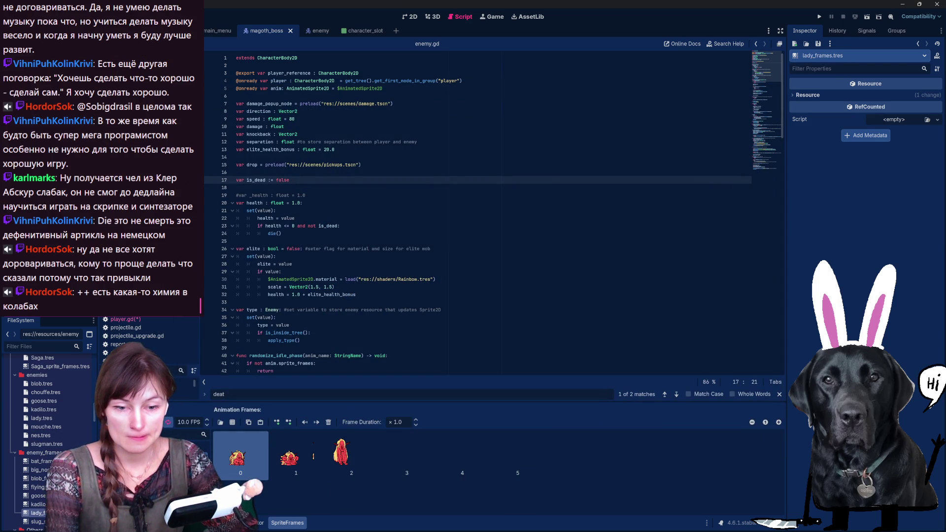
# - Clear the six old lady frames and open Lady-Sheet.png sliced on a 3×3 grid
pyautogui.keyDown('shift'); pyautogui.click(526, 460); pyautogui.keyUp('shift')
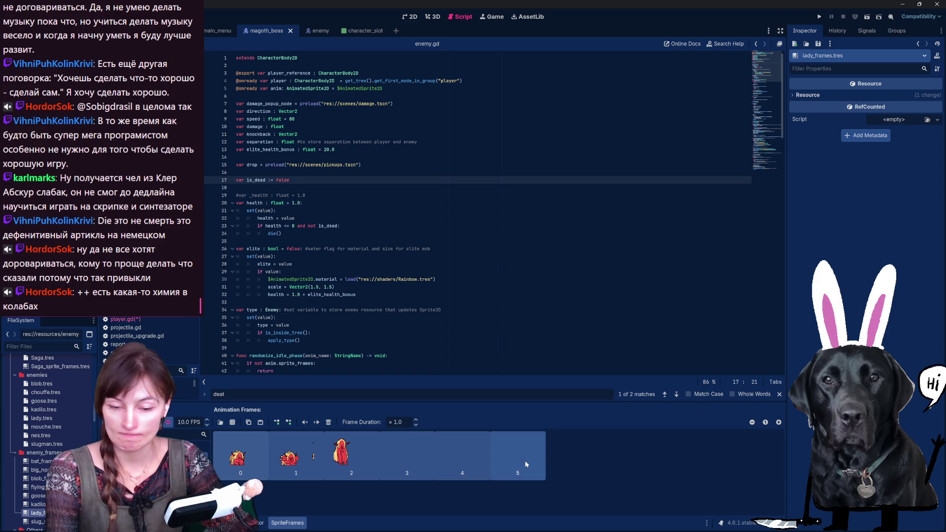
pyautogui.press('Delete')
pyautogui.click(231, 422)
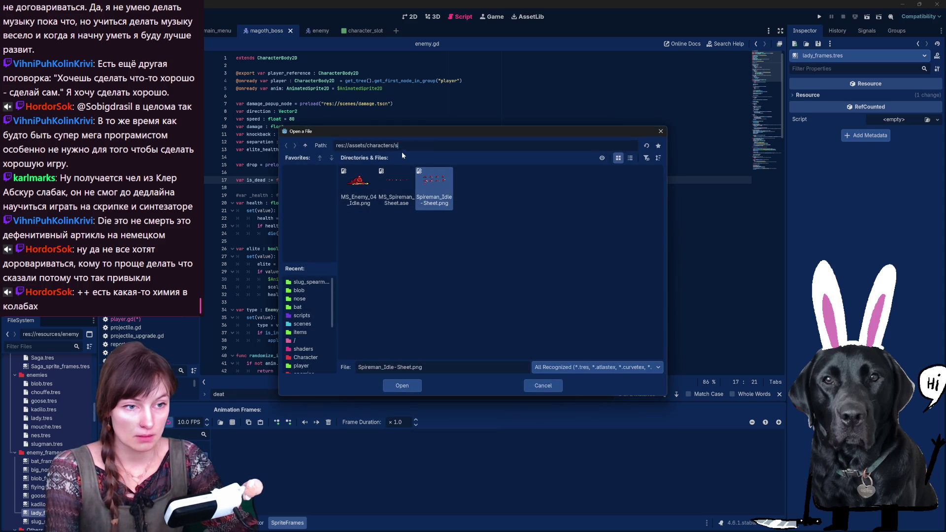
pyautogui.press('BackSpace')
pyautogui.doubleClick(585, 181)
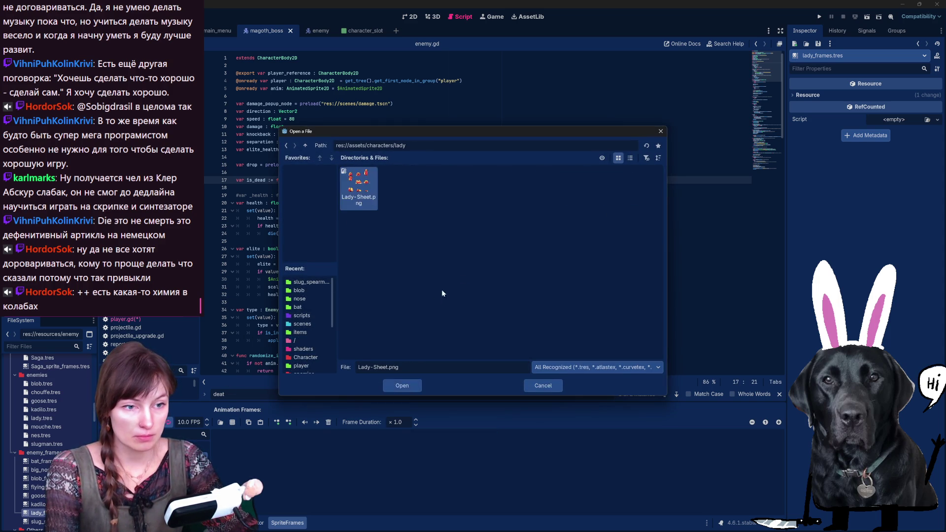
pyautogui.doubleClick(360, 192)
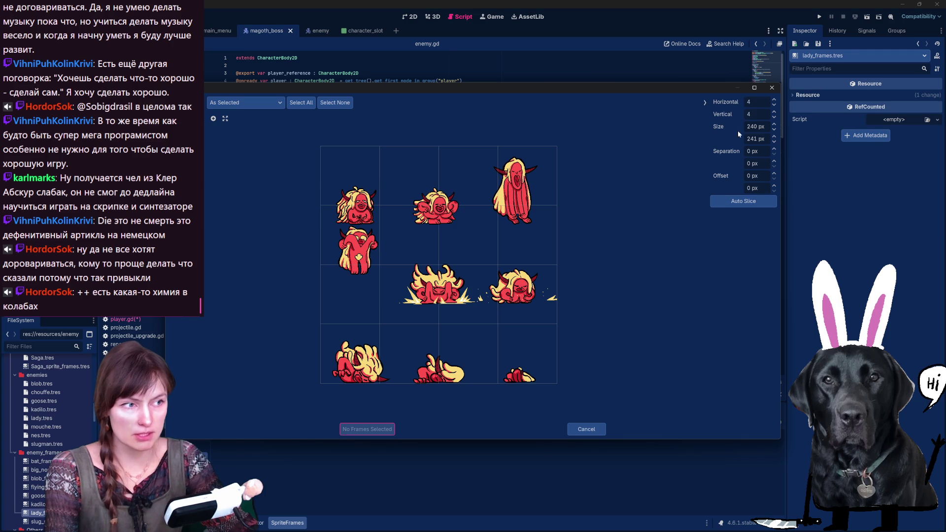
pyautogui.write('3')
pyautogui.press('Tab')
pyautogui.write('3')
pyautogui.press('Return')
# - Add the six lady poses from the sheet's top two rows as animation frames
pyautogui.click(364, 186)
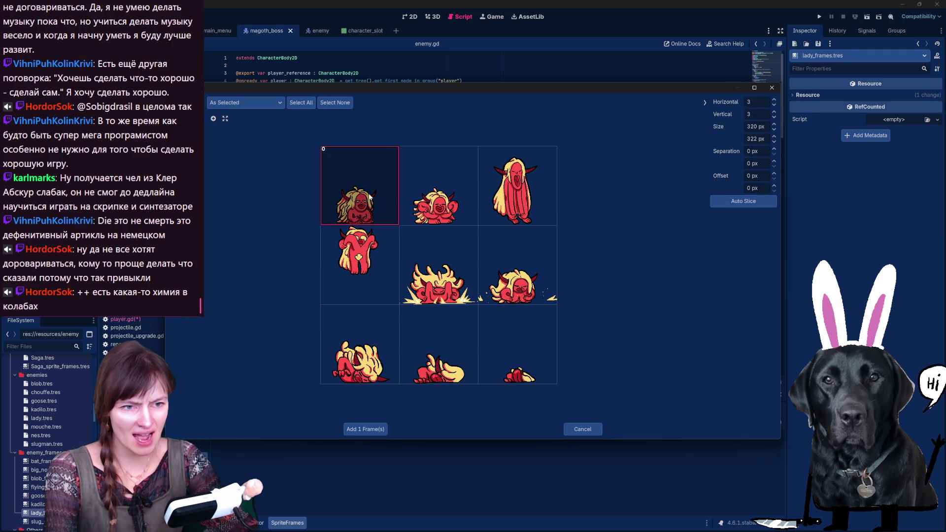
pyautogui.click(448, 208)
pyautogui.click(515, 202)
pyautogui.click(359, 261)
pyautogui.click(436, 276)
pyautogui.click(515, 276)
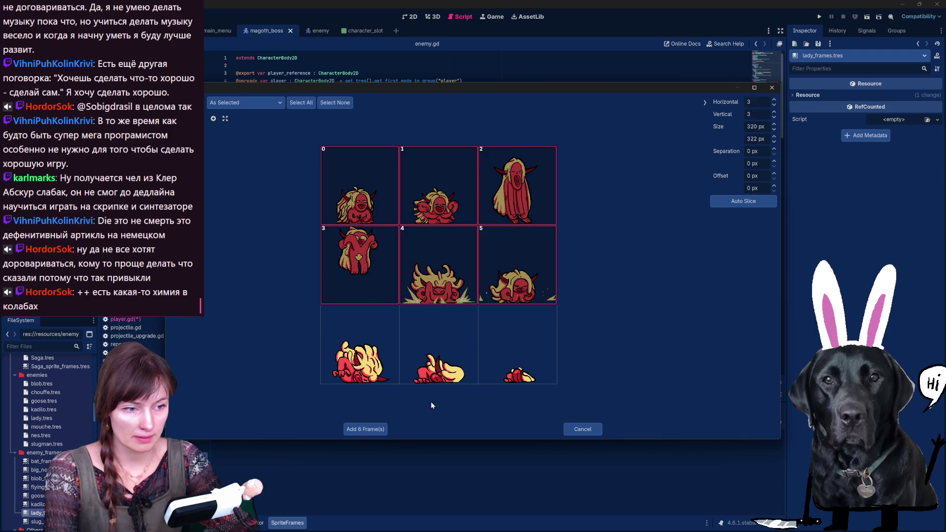
pyautogui.click(365, 429)
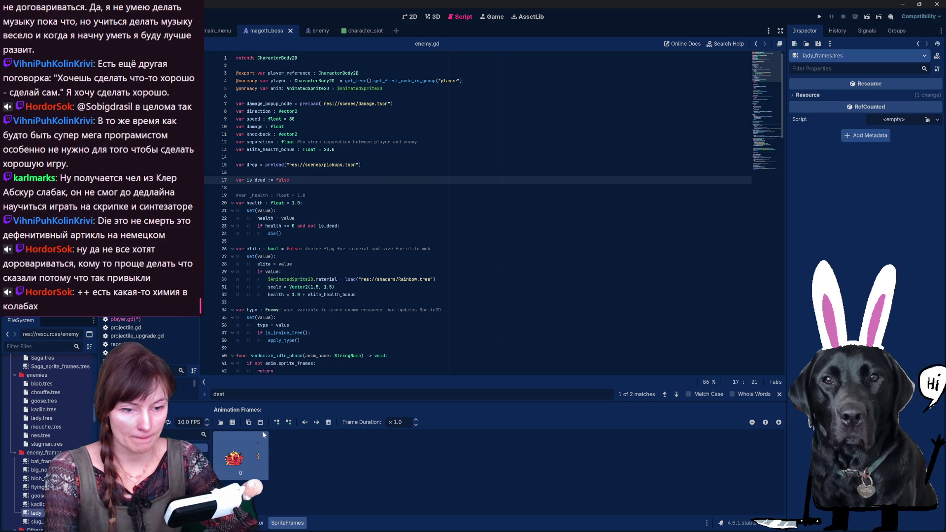
# - Remove the leftover frame and add the three bottom-row frames of Lady-Sheet.png
pyautogui.press('Delete')
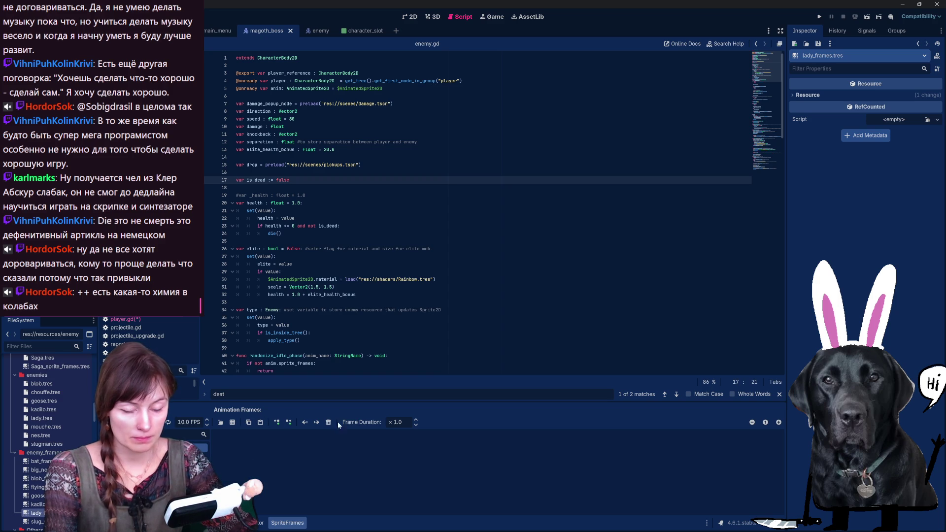
pyautogui.click(232, 422)
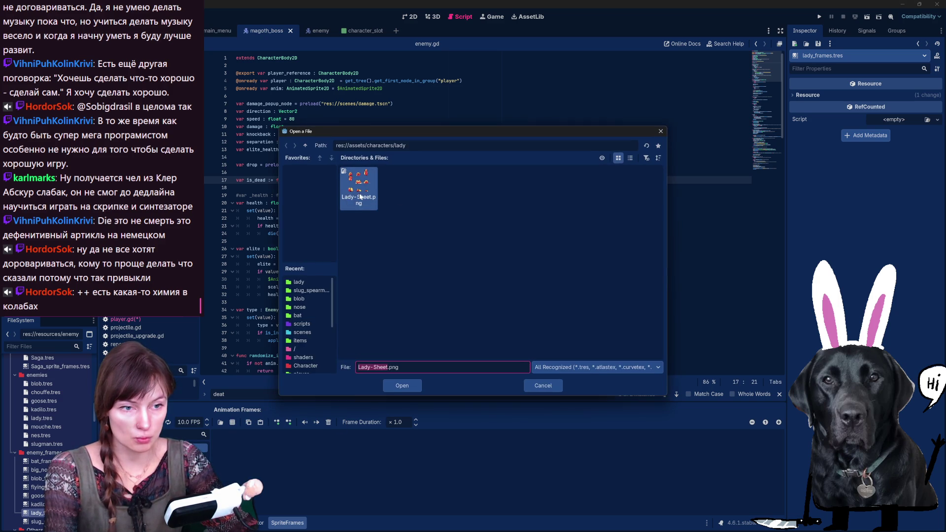
pyautogui.doubleClick(371, 220)
pyautogui.click(354, 374)
pyautogui.click(439, 369)
pyautogui.click(533, 371)
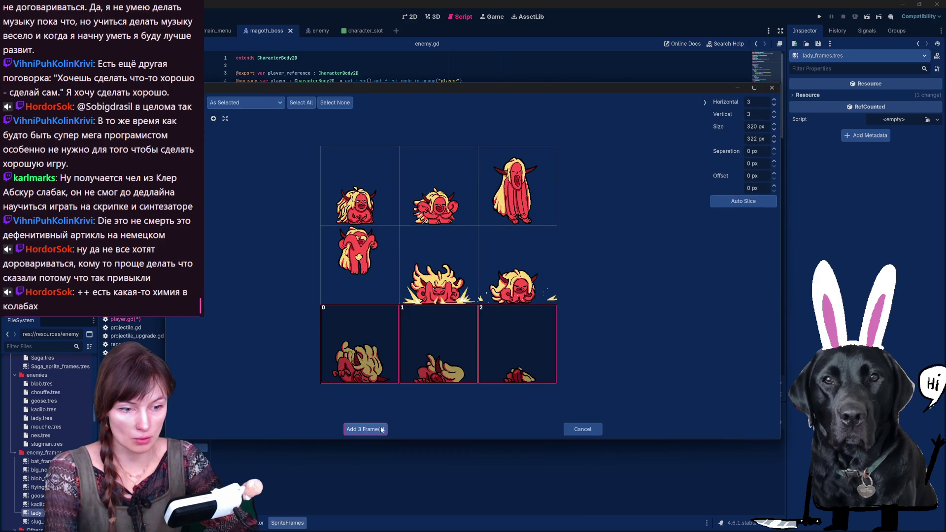
pyautogui.click(365, 429)
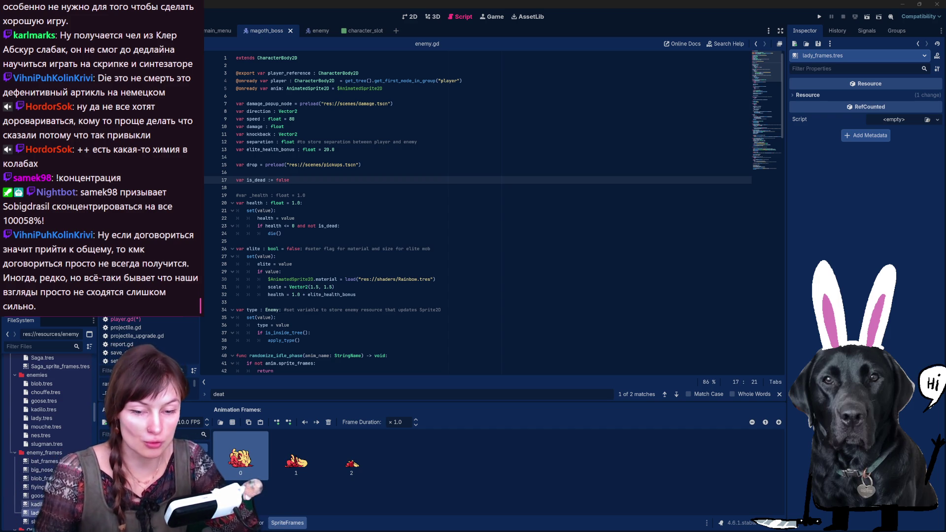
# - Open kadilo_frames.tres, remove its leftover frame, and open the kadilo sprite sheet for slicing
pyautogui.doubleClick(37, 503)
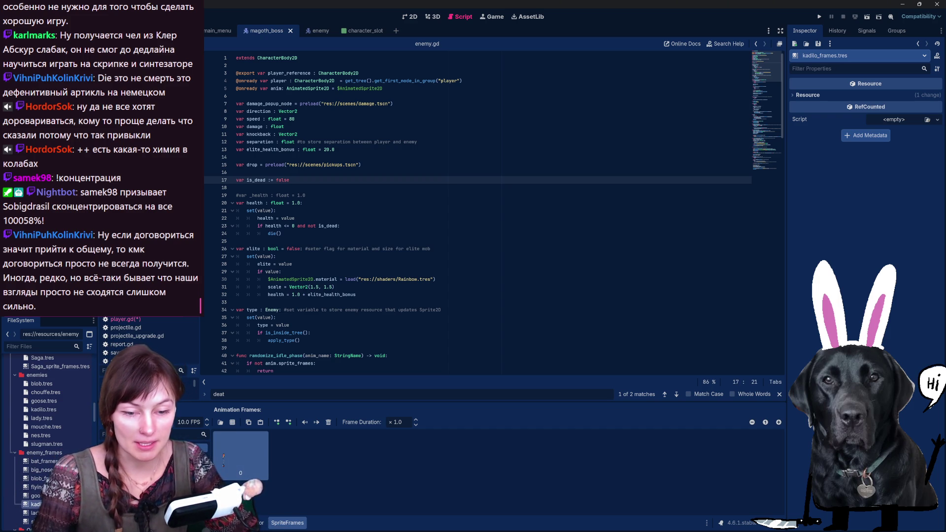
pyautogui.click(328, 422)
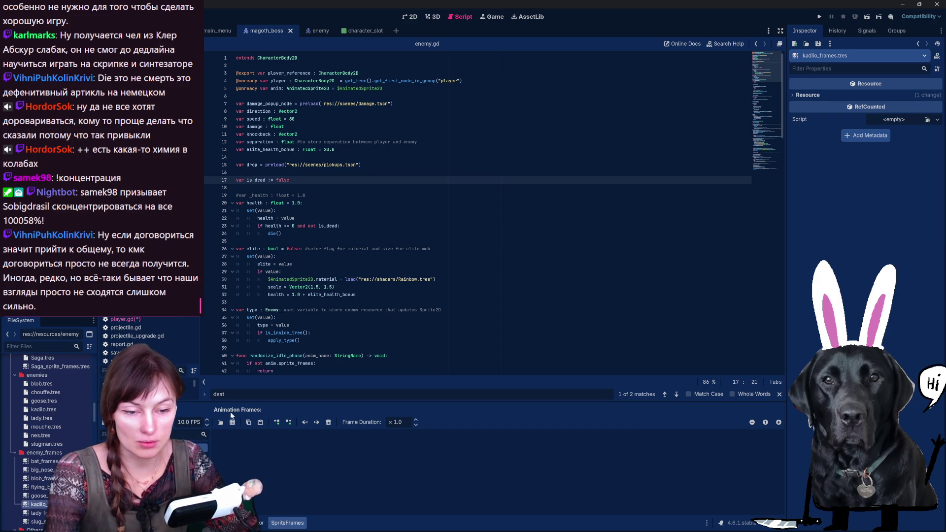
pyautogui.click(220, 422)
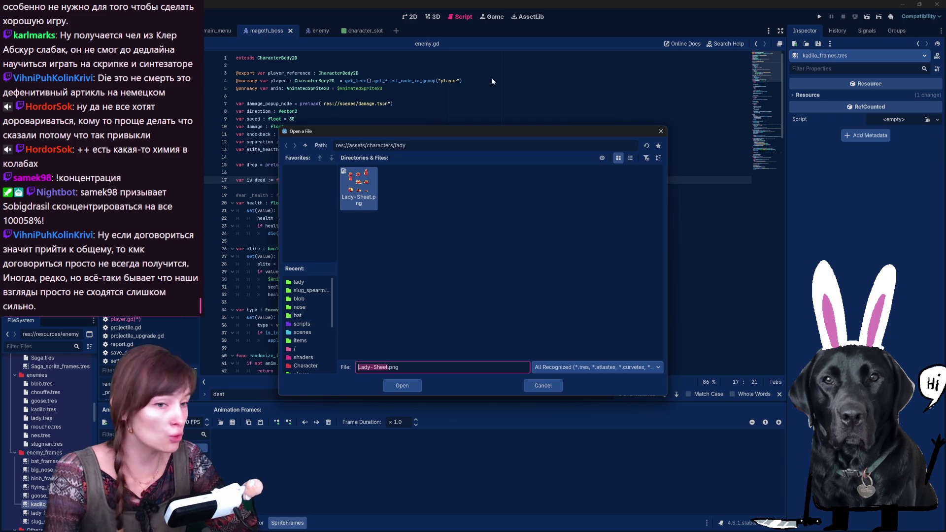
pyautogui.click(400, 145)
pyautogui.press('BackSpace')
pyautogui.press('BackSpace')
pyautogui.press('BackSpace')
pyautogui.press('Return')
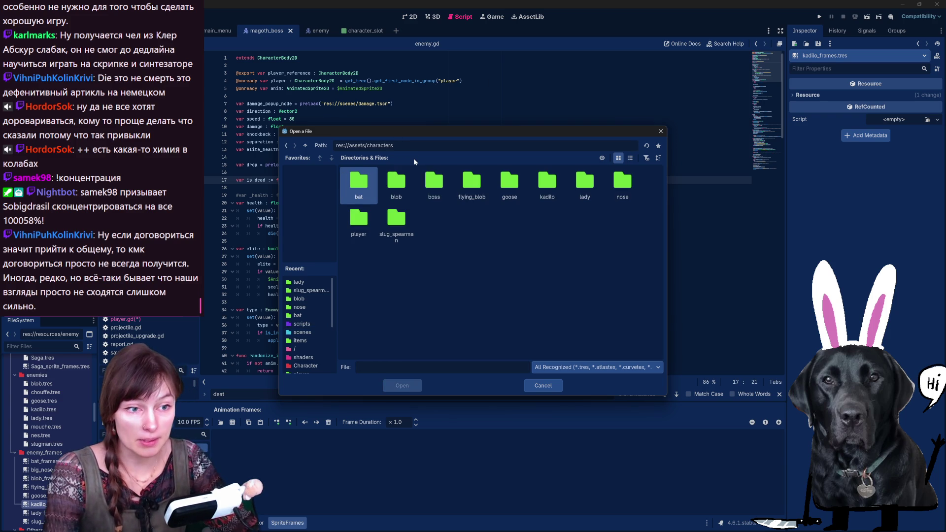
pyautogui.doubleClick(546, 183)
pyautogui.doubleClick(347, 184)
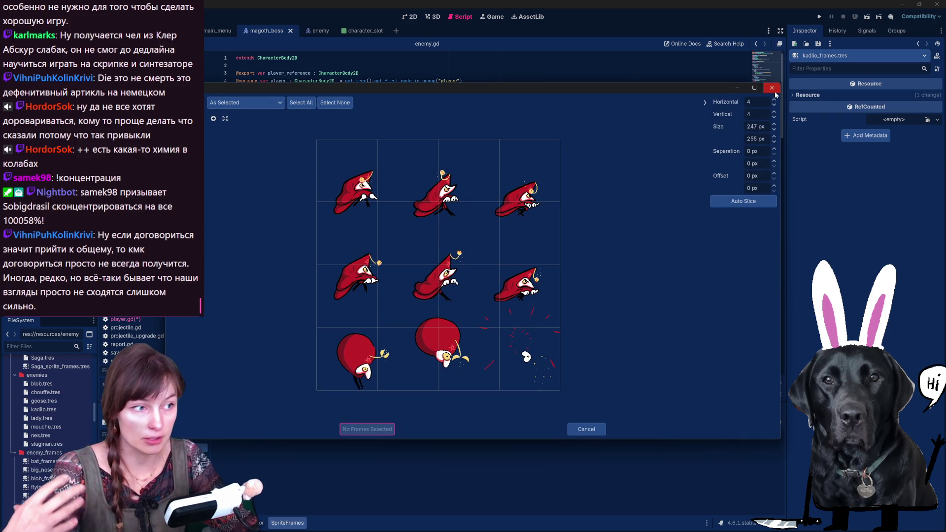
# - Slice the sheet on a 3×3 grid and add its three bottom-row frames
pyautogui.click(752, 102)
pyautogui.write('3')
pyautogui.press('Tab')
pyautogui.write('3')
pyautogui.press('Return')
pyautogui.moveTo(357, 354)
pyautogui.mouseDown()
pyautogui.moveTo(427, 365)
pyautogui.moveTo(492, 400)
pyautogui.mouseUp()
pyautogui.click(367, 430)
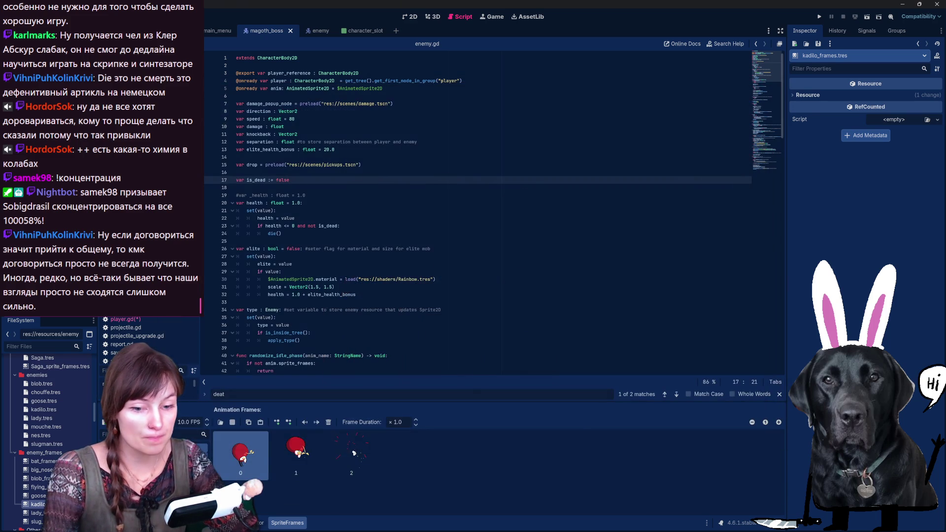
# - Clear those frames and add the six top-two-row frames of MS_Kadilo_Idle.png instead
pyautogui.keyDown('shift'); pyautogui.click(510, 460); pyautogui.keyUp('shift')
pyautogui.click(328, 422)
pyautogui.click(232, 421)
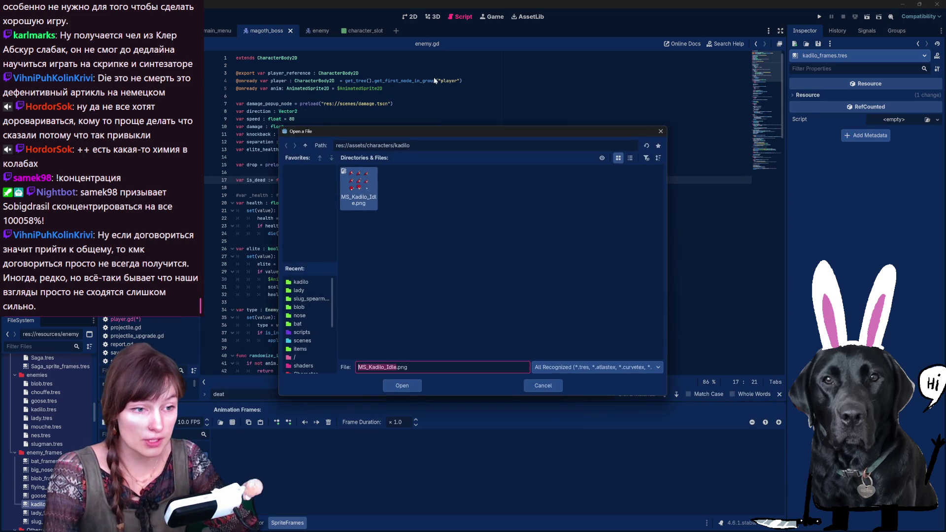
pyautogui.doubleClick(377, 170)
pyautogui.click(379, 164)
pyautogui.click(433, 184)
pyautogui.click(517, 182)
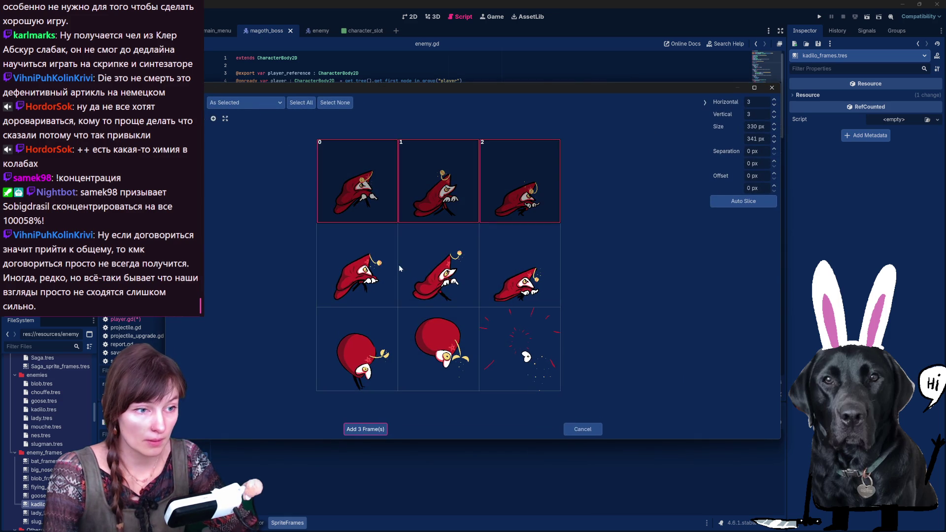
pyautogui.click(357, 266)
pyautogui.click(438, 271)
pyautogui.click(517, 276)
pyautogui.click(379, 428)
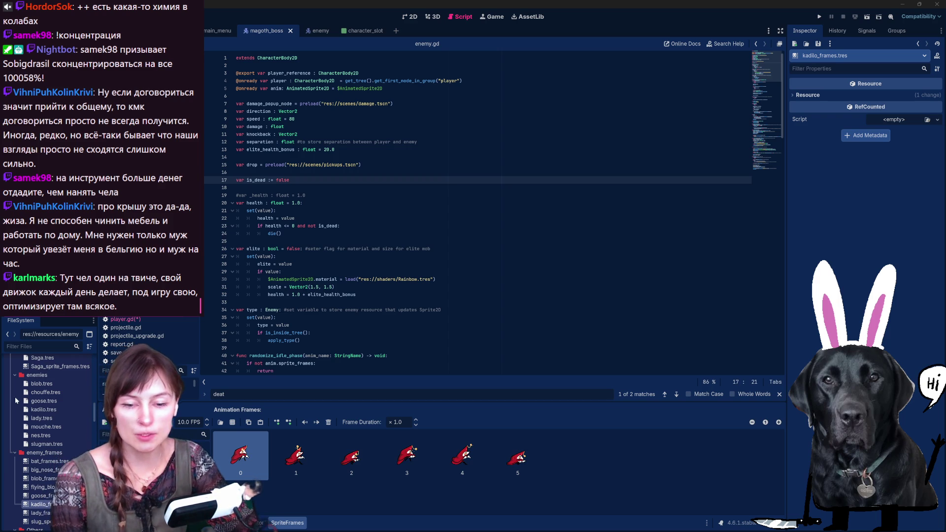
# - Open goose_frames.tres, delete its old frames, and open Goose_Sheet.png from the goose folder
pyautogui.click(43, 497)
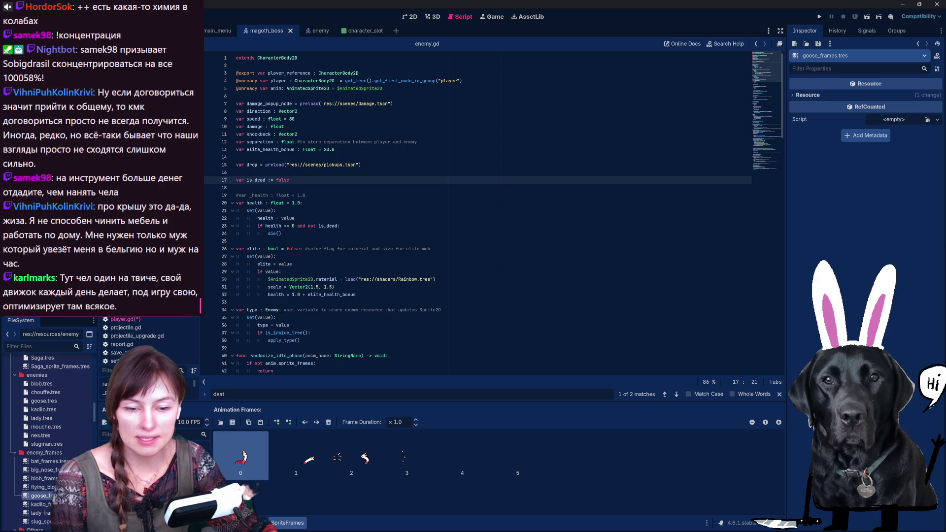
pyautogui.keyDown('shift'); pyautogui.click(524, 466); pyautogui.keyUp('shift')
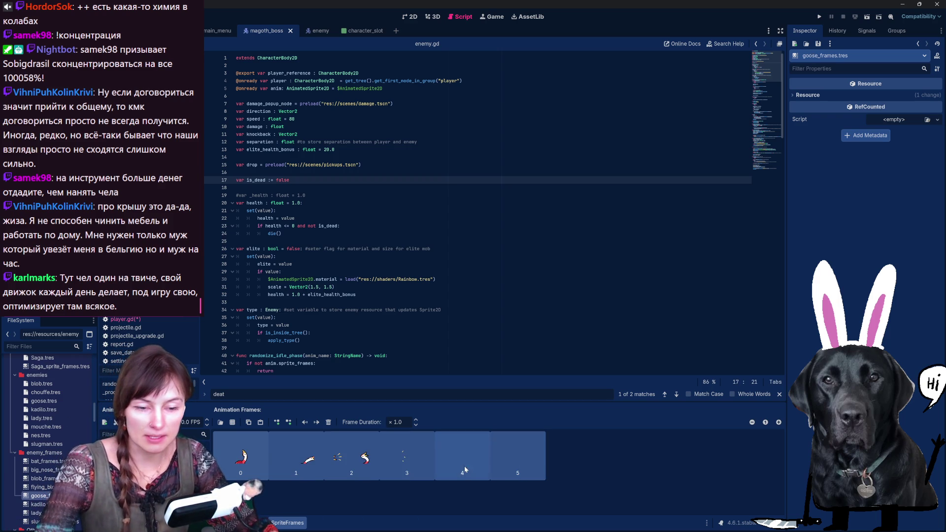
pyautogui.press('Delete')
pyautogui.click(220, 423)
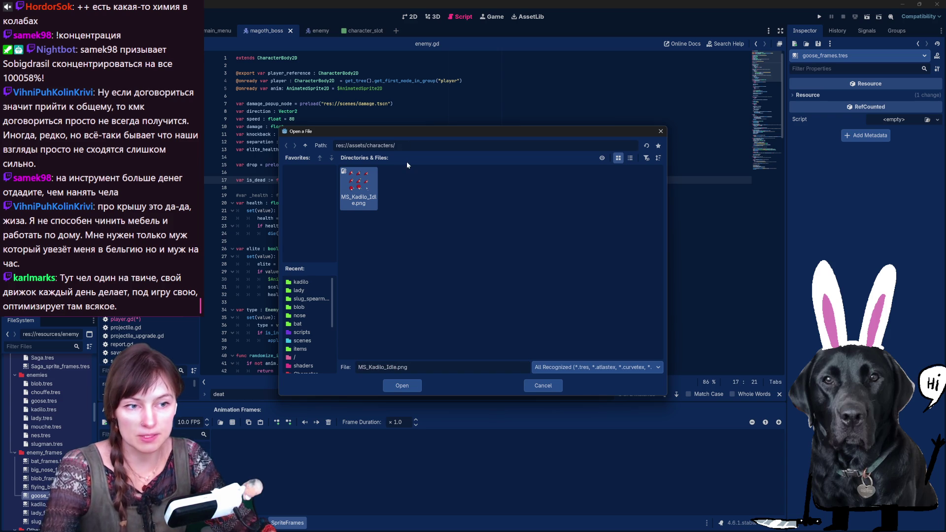
pyautogui.hotkey('alt', 'Up')
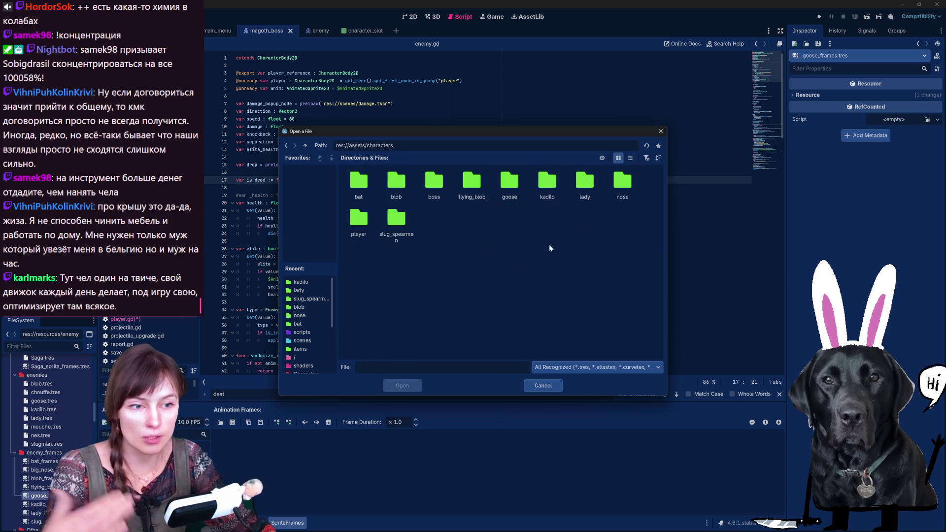
pyautogui.doubleClick(518, 191)
pyautogui.doubleClick(358, 187)
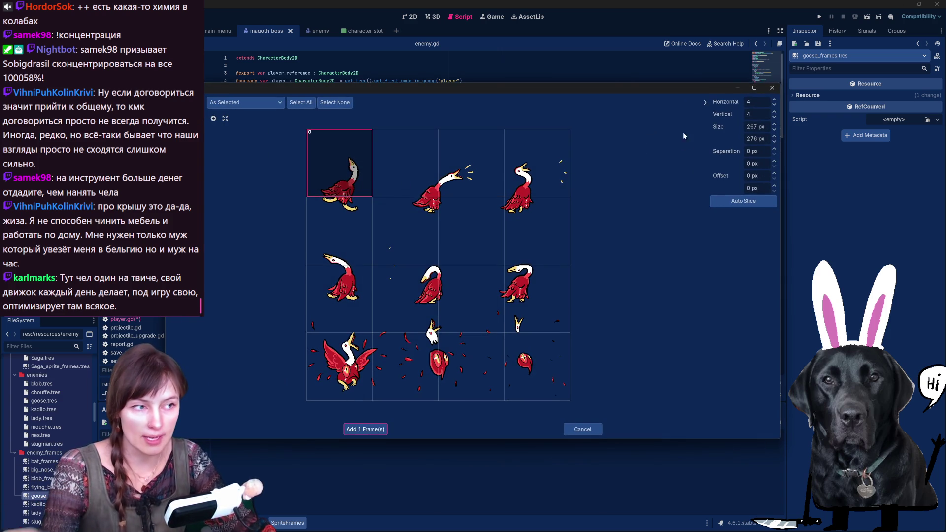
# - Slice Goose_Sheet.png on a 3×3 grid and add the six top-two-row frames
pyautogui.click(757, 102)
pyautogui.write('3')
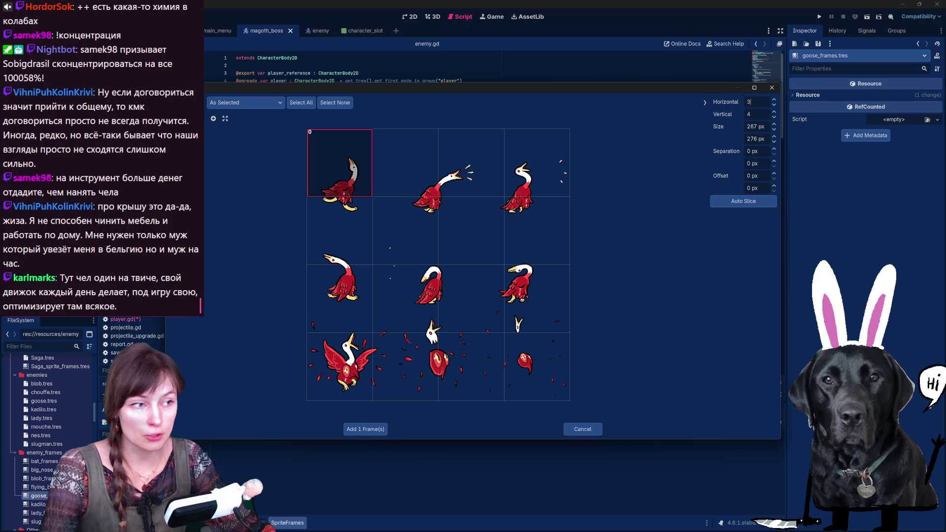
pyautogui.press('Tab')
pyautogui.write('3')
pyautogui.press('Return')
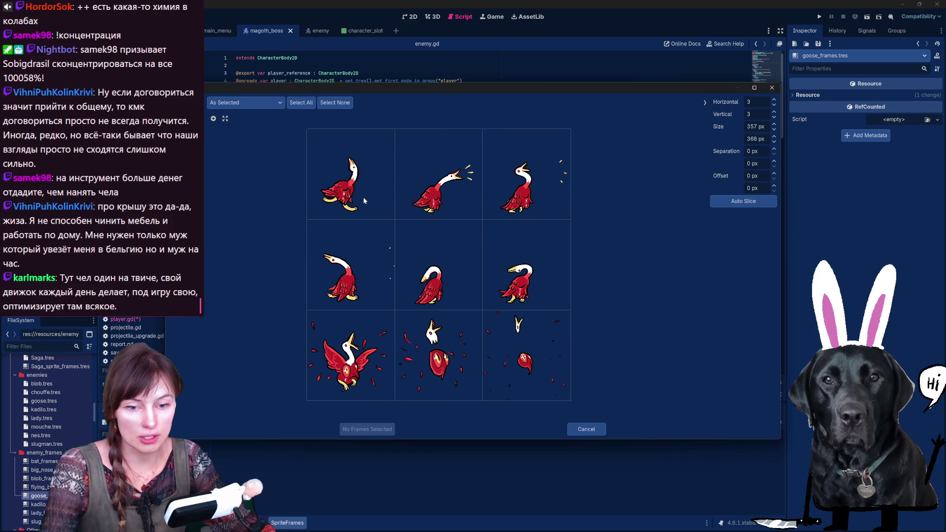
pyautogui.click(370, 198)
pyautogui.click(438, 197)
pyautogui.click(546, 210)
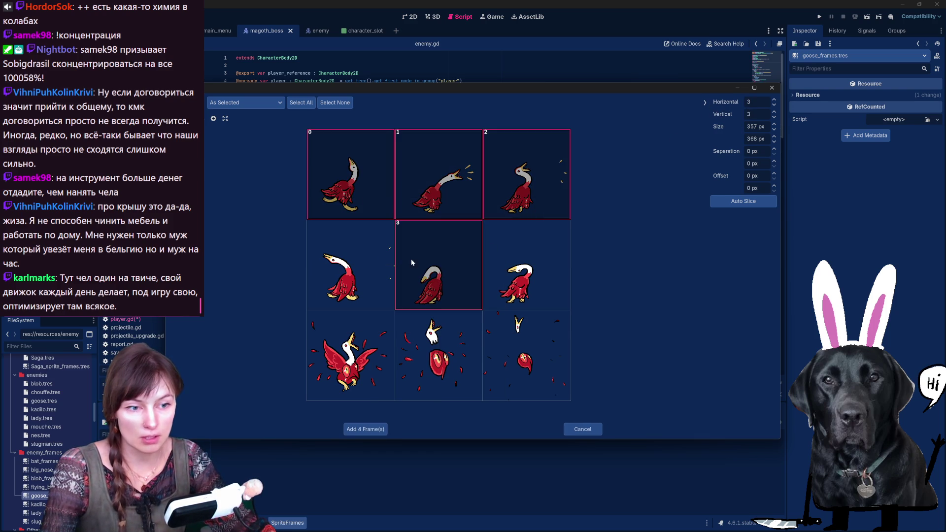
pyautogui.click(387, 258)
pyautogui.click(447, 261)
pyautogui.click(526, 266)
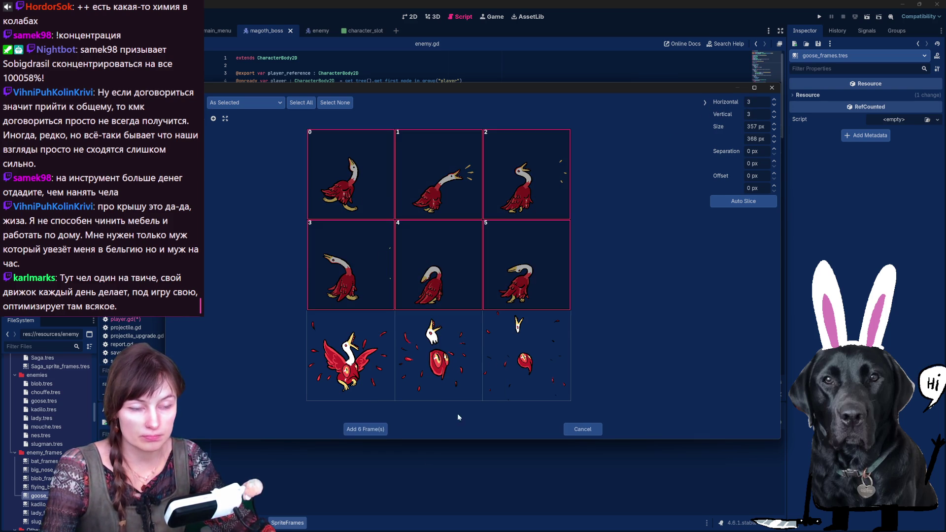
pyautogui.click(365, 429)
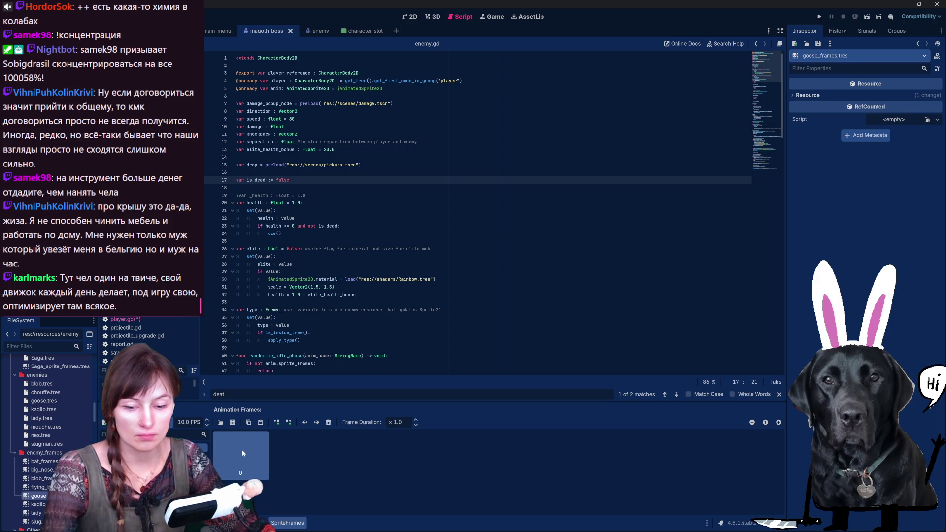
# - Add the three bottom-row goose frames, then open flying_blob_frames.tres
pyautogui.click(232, 422)
pyautogui.click(394, 381)
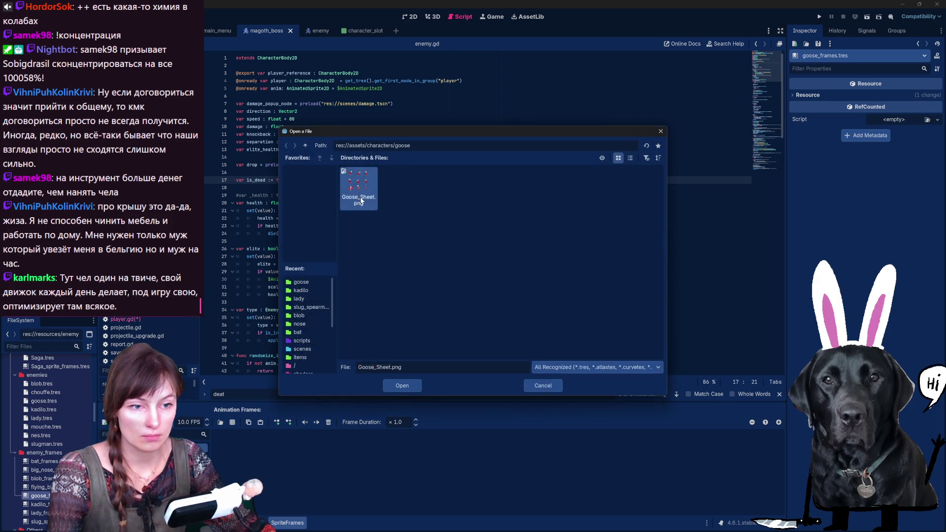
pyautogui.click(351, 355)
pyautogui.click(438, 355)
pyautogui.click(526, 355)
pyautogui.click(365, 429)
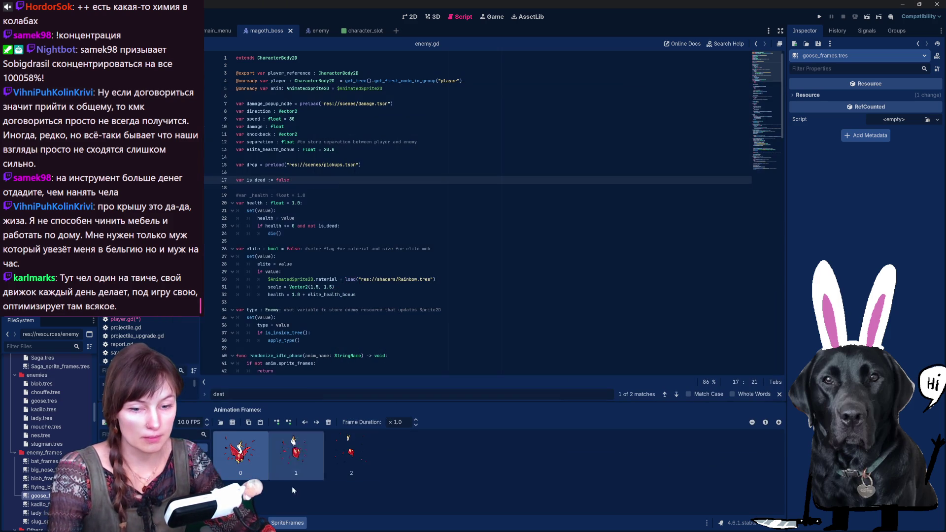
pyautogui.click(40, 487)
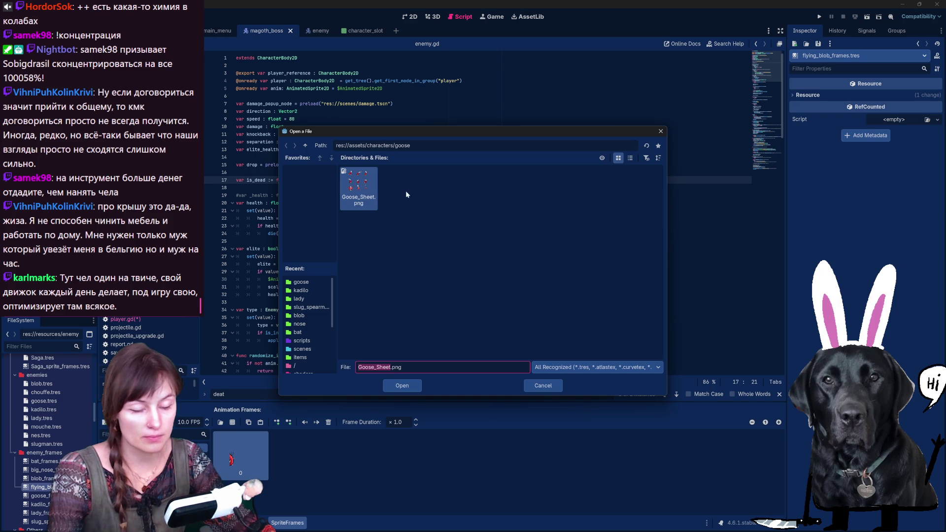
# - Navigate from the goose folder to flying_blob and open its sprite sheet
pyautogui.click(432, 148)
pyautogui.press('BackSpace')
pyautogui.press('BackSpace')
pyautogui.press('BackSpace')
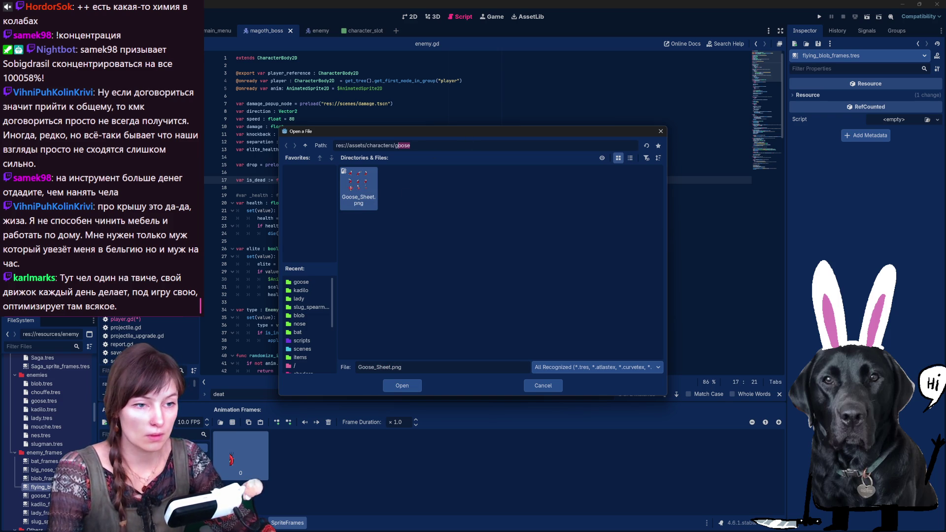
pyautogui.press('Return')
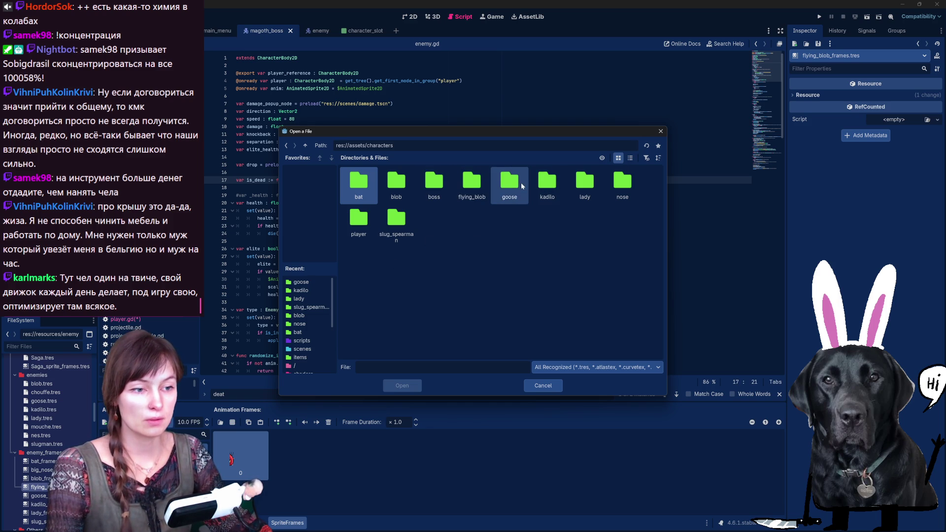
pyautogui.doubleClick(465, 191)
pyautogui.doubleClick(361, 197)
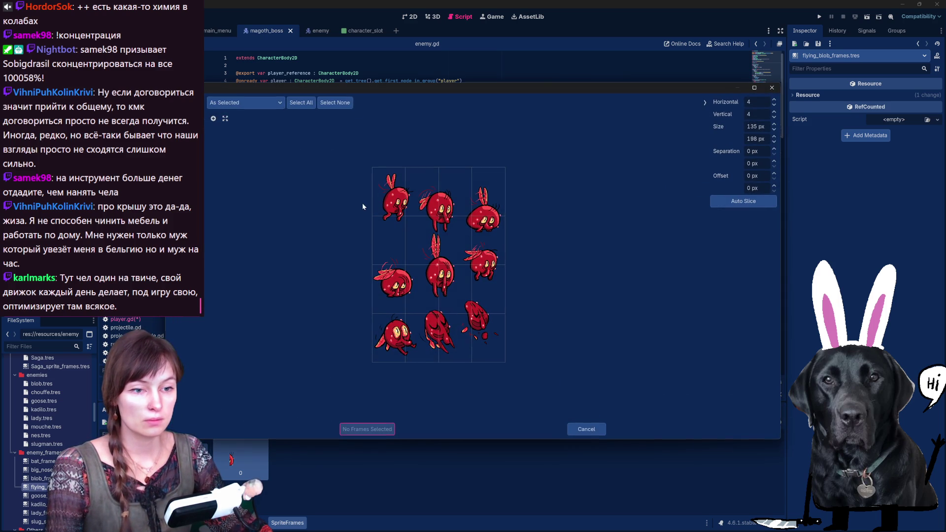
# - Slice the flying blob sheet on a 3×3 grid and add its three bottom-row frames
pyautogui.doubleClick(751, 102)
pyautogui.write('3')
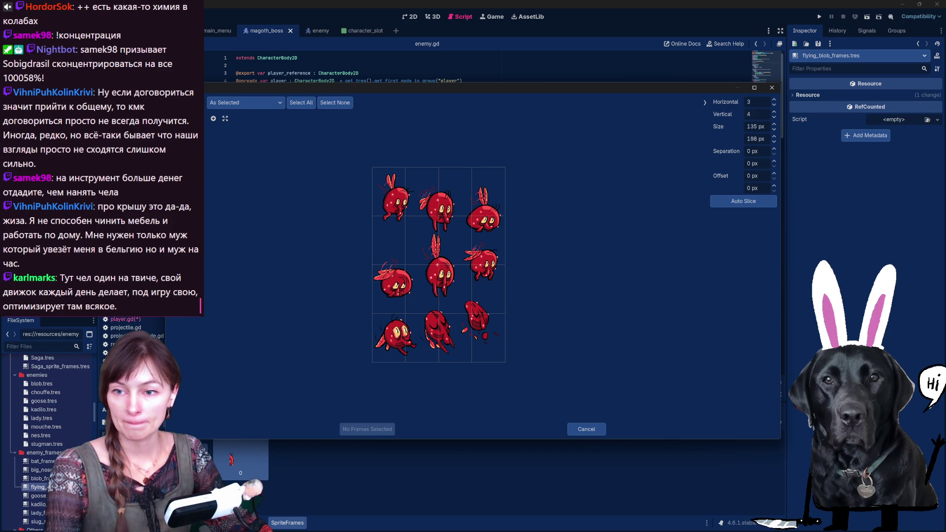
pyautogui.press('Tab')
pyautogui.write('3')
pyautogui.press('Return')
pyautogui.moveTo(394, 328); pyautogui.dragTo(481, 353)
pyautogui.click(364, 429)
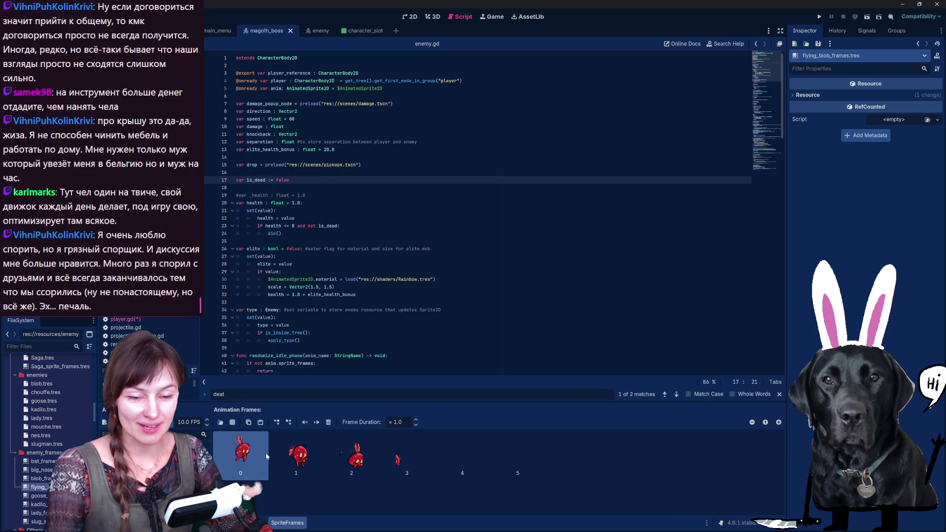
# - Replace all frames with sheet frames 0–5, then open blob_frames.tres
pyautogui.click(512, 455)
pyautogui.keyDown('shift'); pyautogui.click(515, 457); pyautogui.keyUp('shift')
pyautogui.click(328, 422)
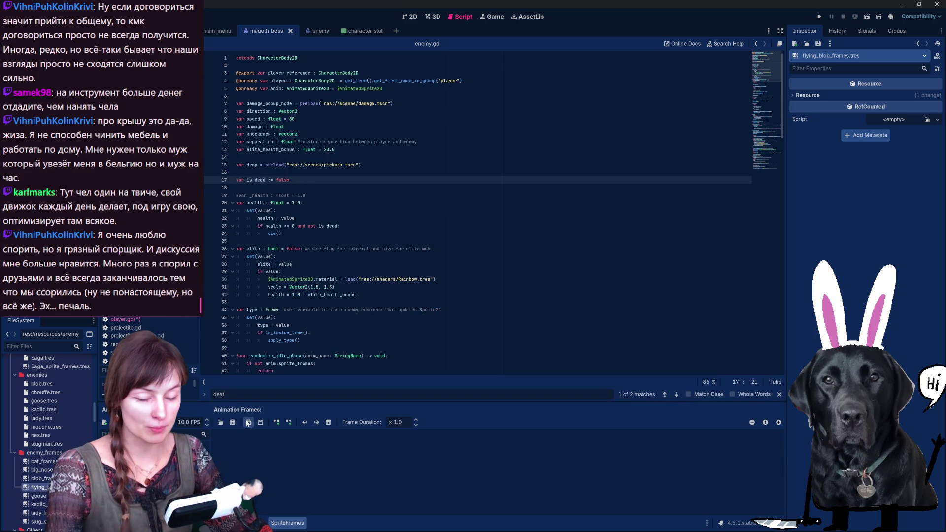
pyautogui.click(232, 422)
pyautogui.doubleClick(407, 222)
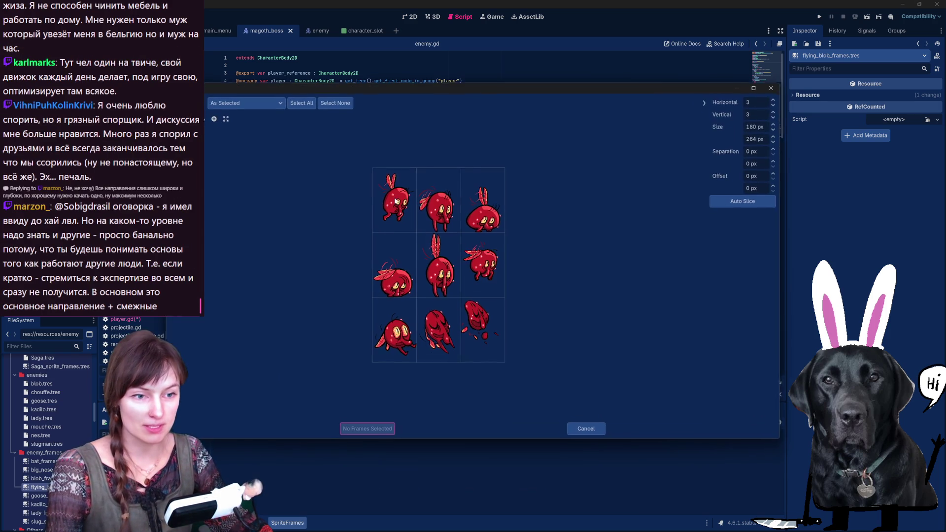
pyautogui.click(406, 222)
pyautogui.click(438, 207)
pyautogui.click(483, 206)
pyautogui.click(409, 253)
pyautogui.click(438, 266)
pyautogui.click(483, 266)
pyautogui.click(365, 429)
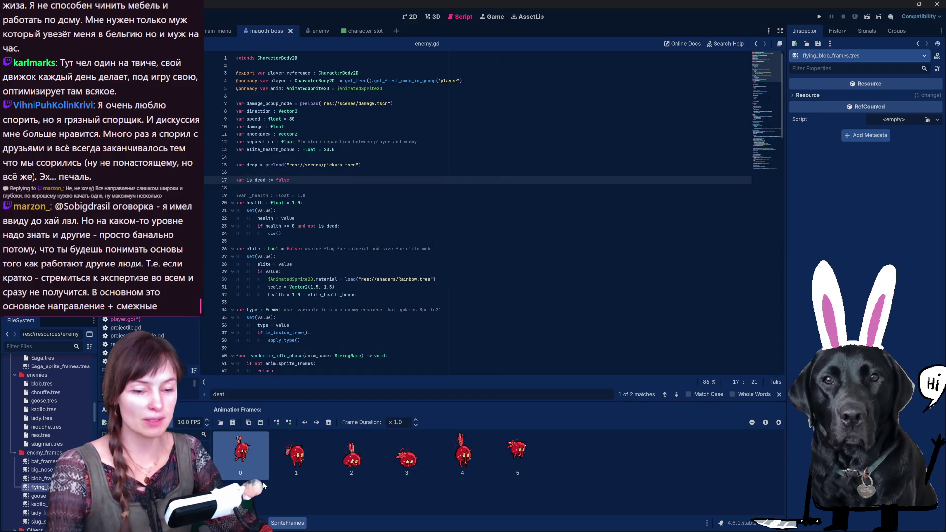
pyautogui.doubleClick(65, 477)
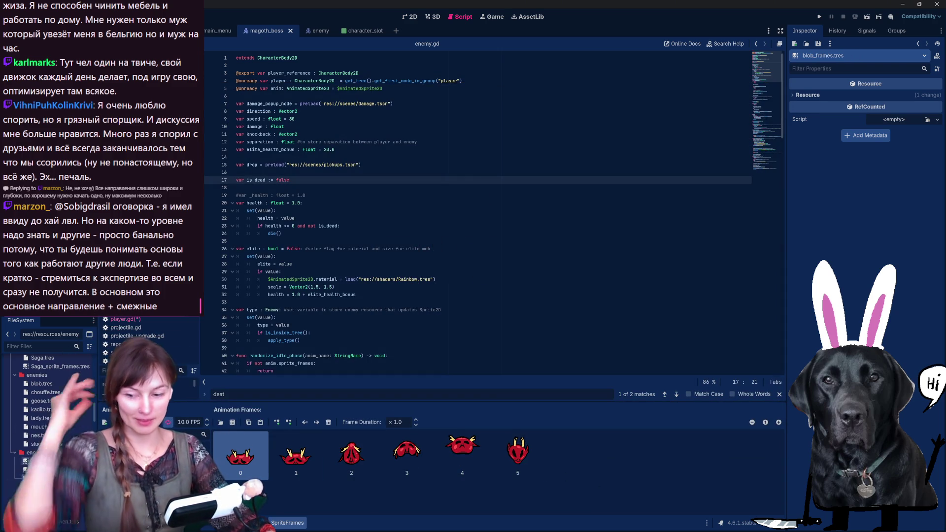
# - Save the project with Ctrl+S
pyautogui.hotkey('ctrl', 's')
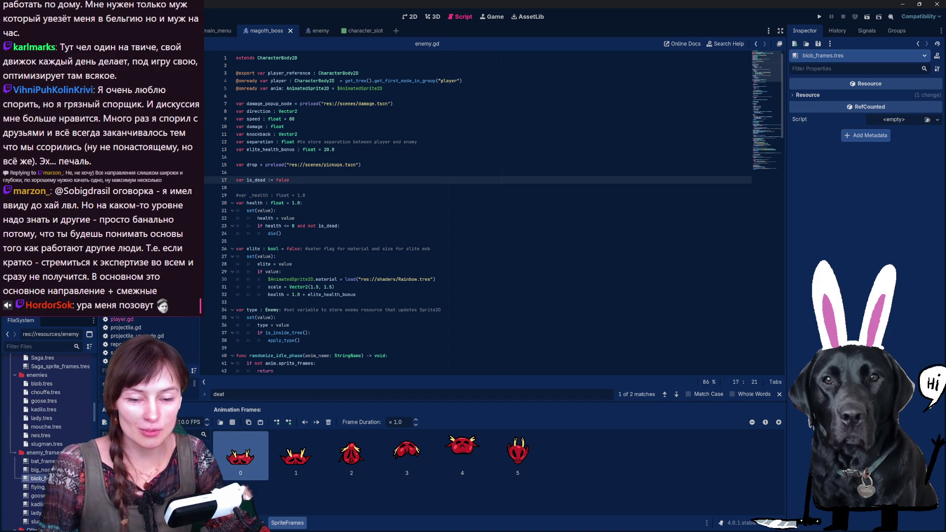
# - Preview the big_nose_frames, bat_frames and flying_blob_frames animations, then switch to the Trello board
pyautogui.press('Down')
pyautogui.click(39, 469)
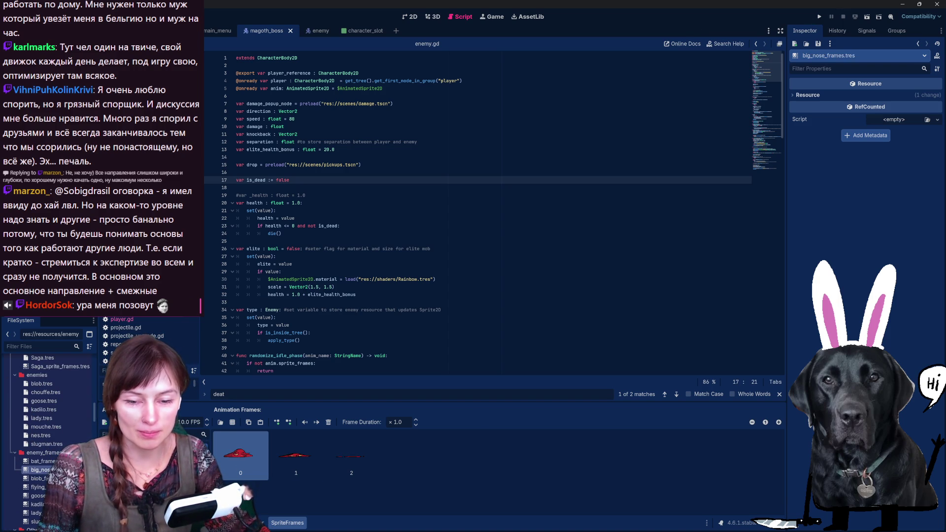
pyautogui.click(42, 461)
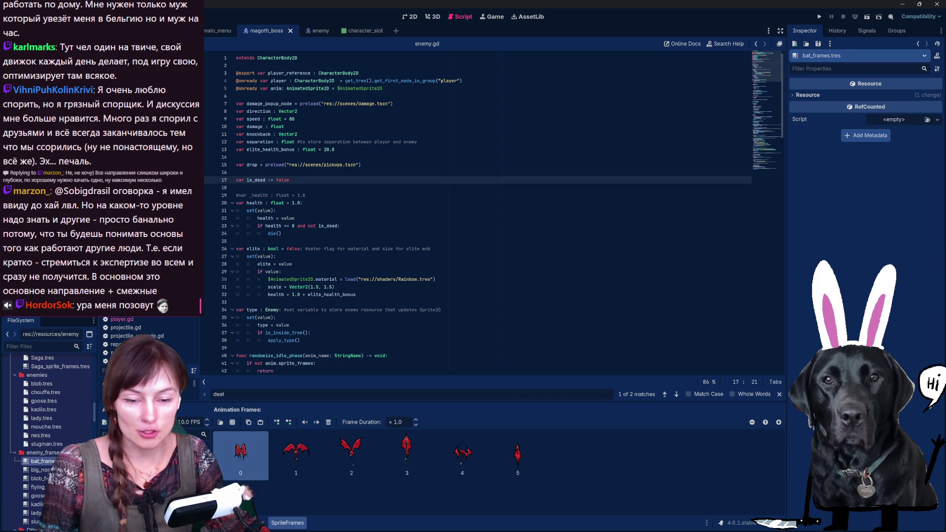
pyautogui.click(37, 487)
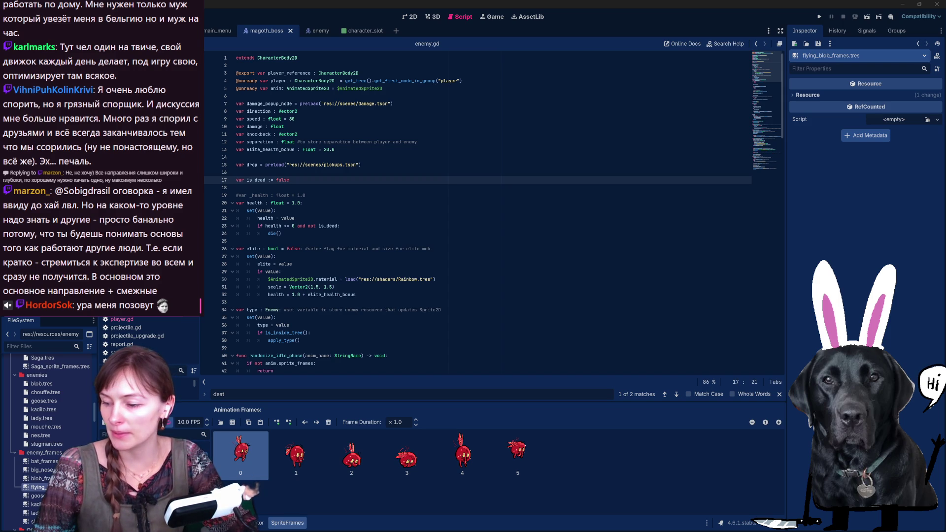
pyautogui.hotkey('alt', 'Tab')
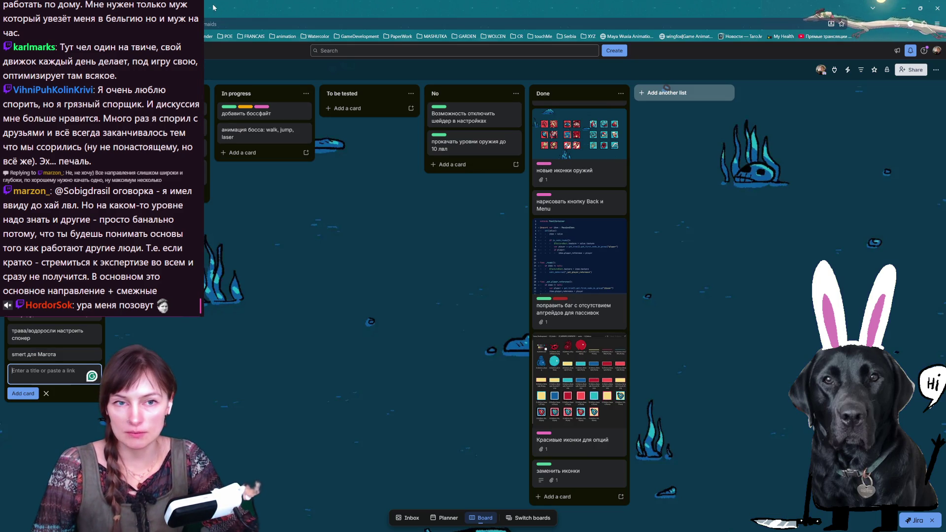
# - Open a new blank browser tab with Ctrl+T
pyautogui.hotkey('ctrl', 't')
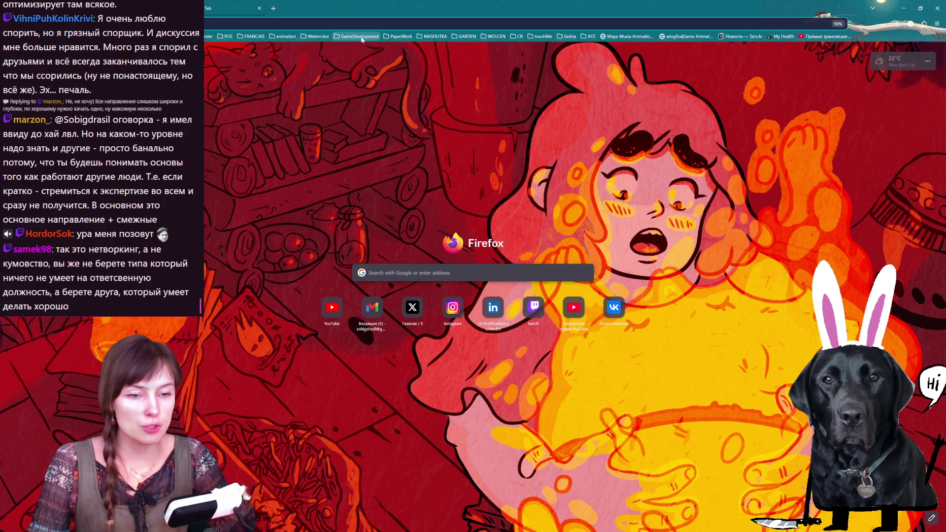
# - Switch to the Godot editor, then back to the YouTube solo game dev video
pyautogui.hotkey('alt', 'Tab')
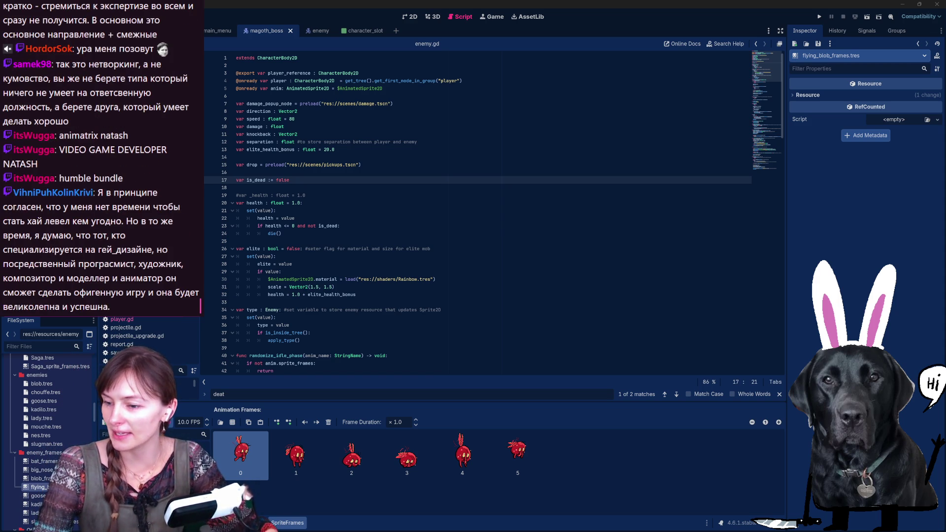
pyautogui.hotkey('alt', 'Tab')
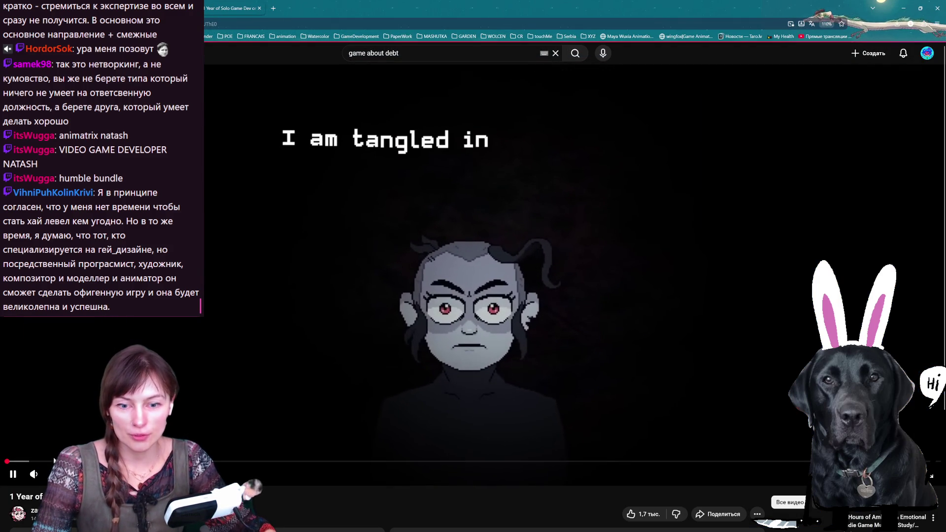
# - Pause the video, skip to its gameplay footage, resume playback and jump further ahead
pyautogui.click(346, 229)
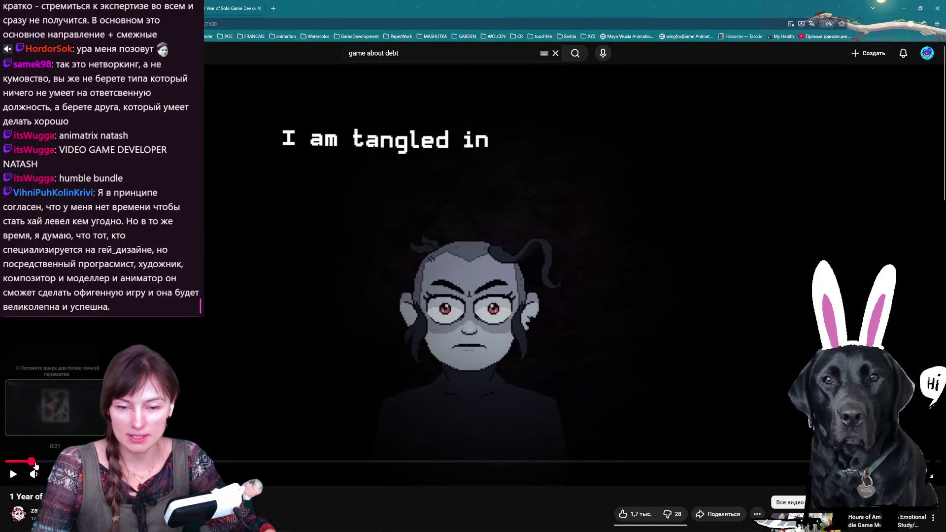
pyautogui.click(30, 462)
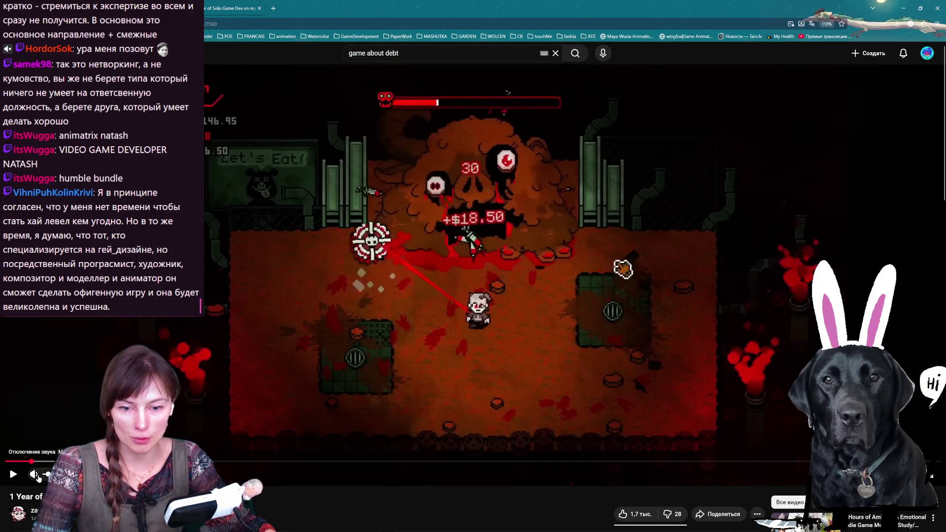
pyautogui.click(191, 327)
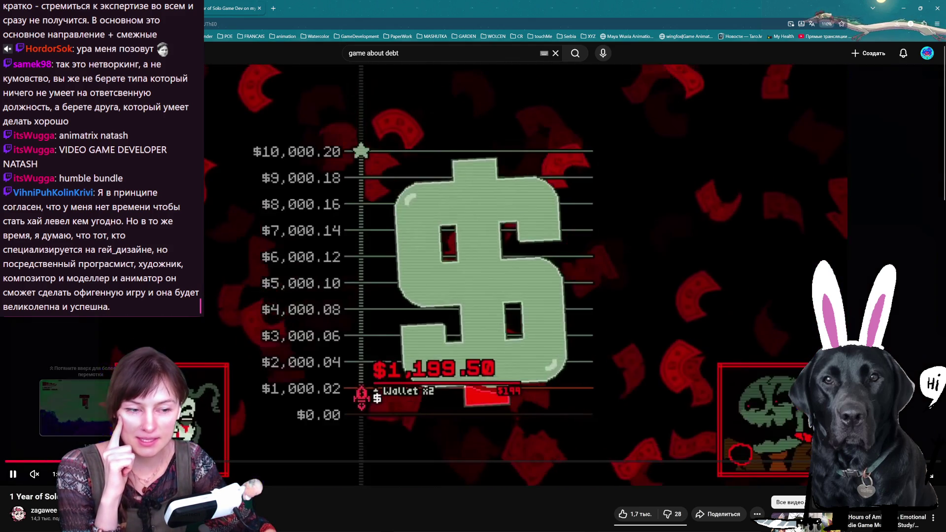
pyautogui.click(77, 460)
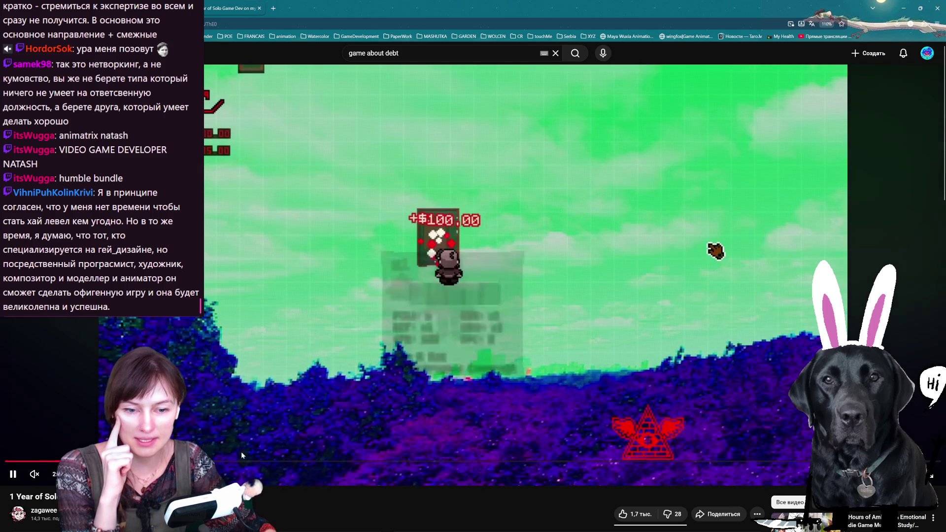
pyautogui.scroll(-3, 241, 451)
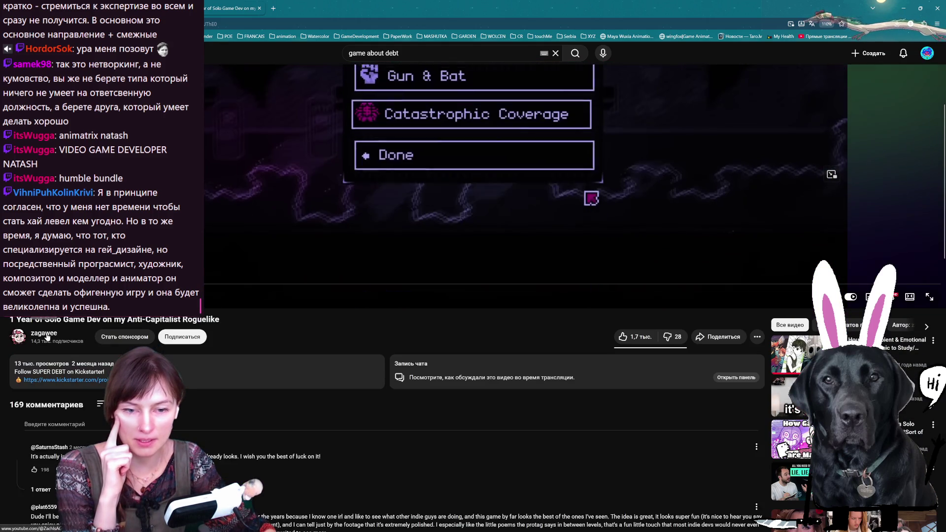
# - Browse the uploader's channel video list
pyautogui.click(46, 334)
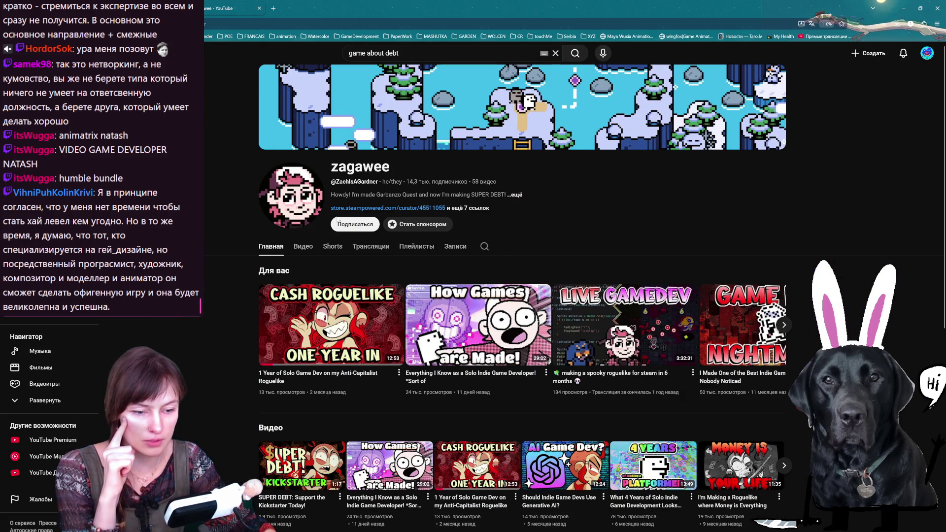
pyautogui.click(304, 247)
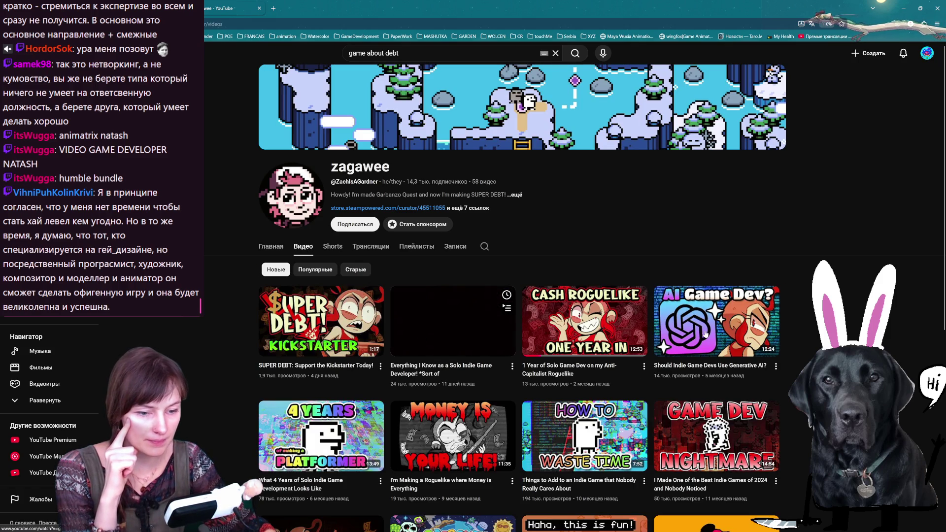
pyautogui.scroll(-6, 519, 296)
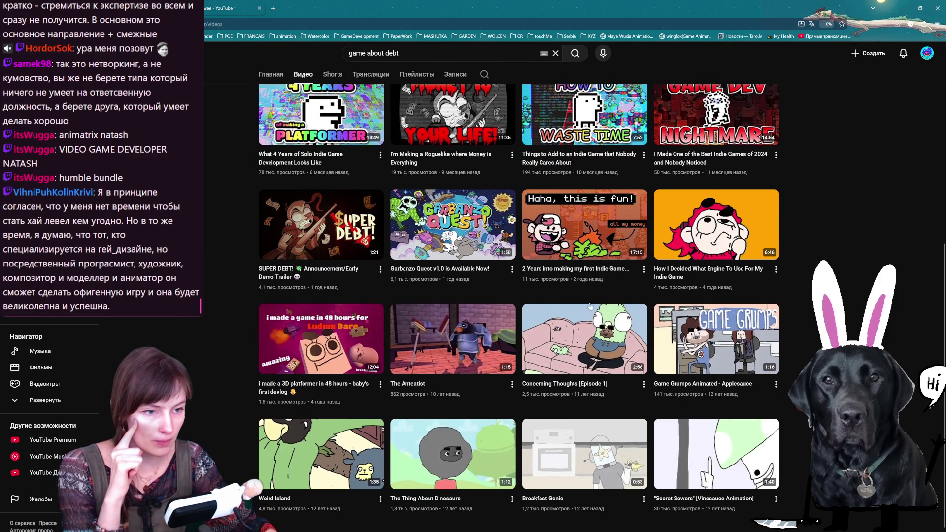
pyautogui.moveTo(442, 234)
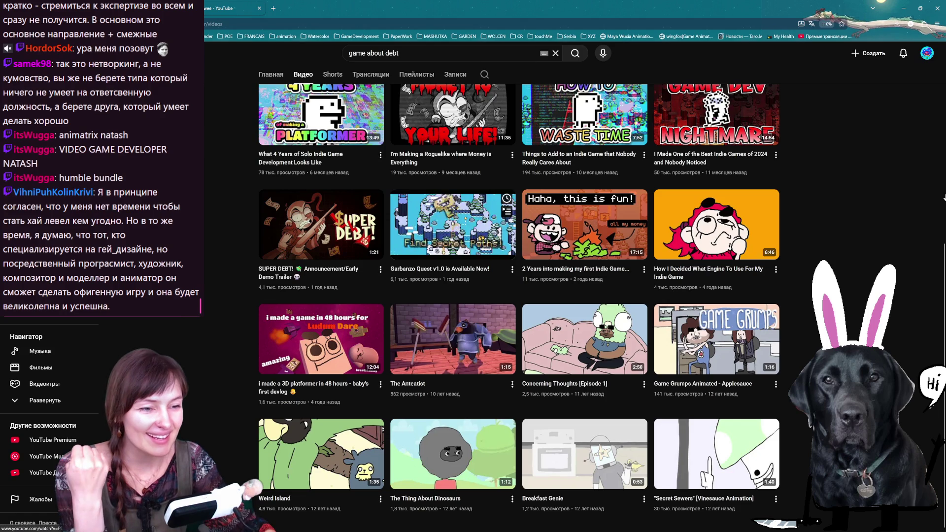
pyautogui.scroll(3, 428, 362)
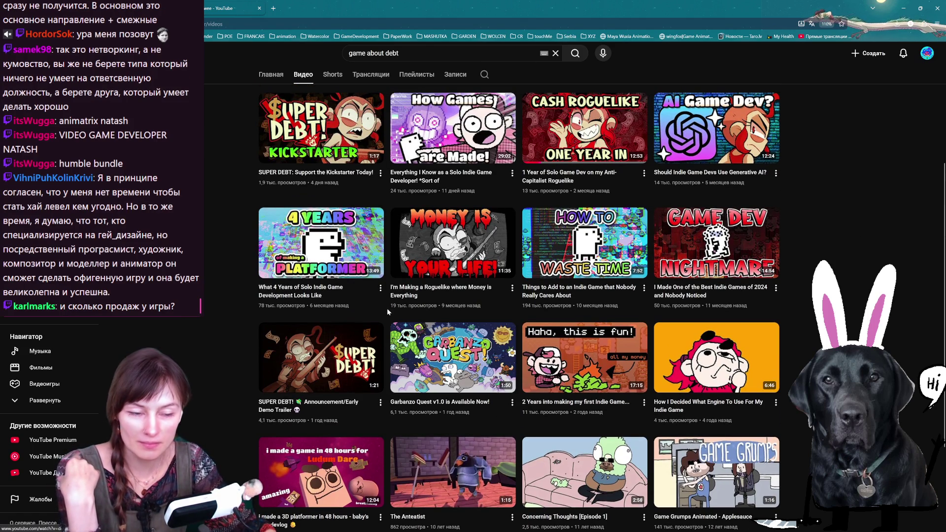
# - Open the Garbanzo Quest video, expand its description and follow the Steam store link
pyautogui.click(444, 368)
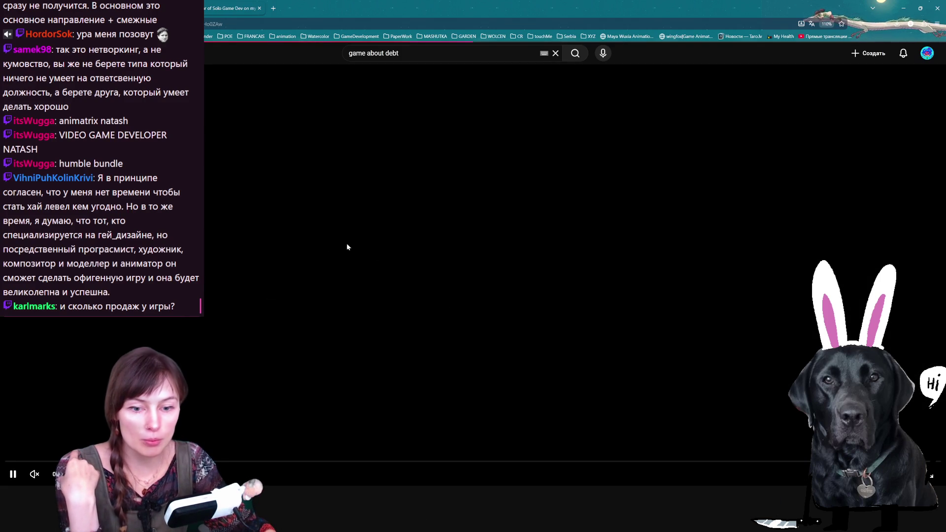
pyautogui.scroll(-4, 228, 261)
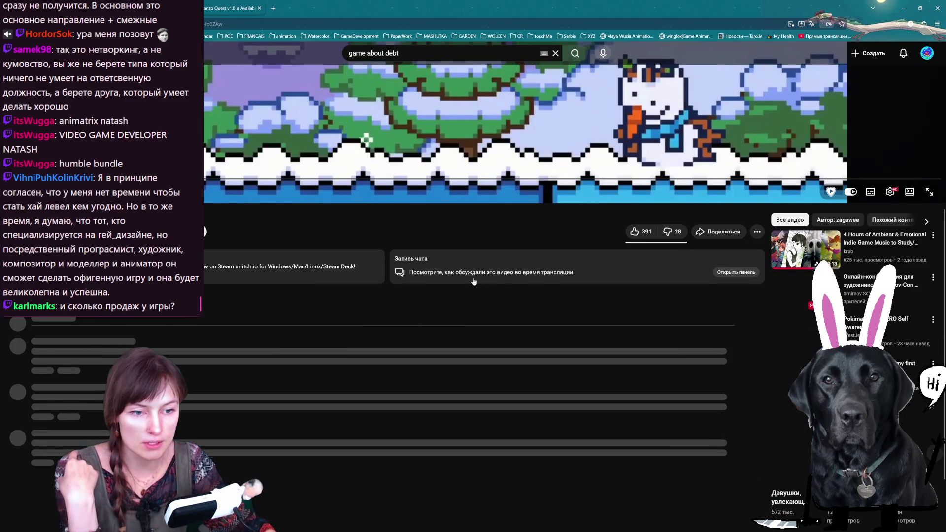
pyautogui.click(228, 262)
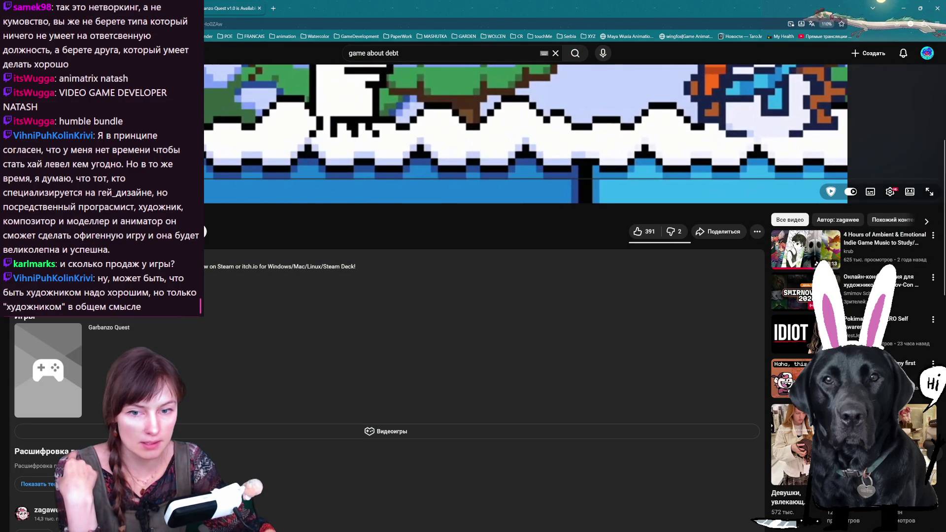
pyautogui.click(216, 266)
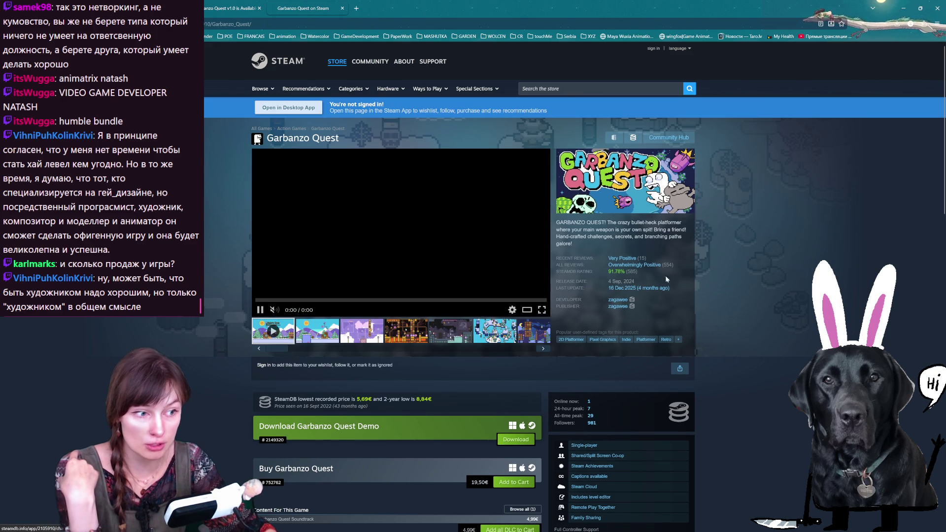
# - Scroll through the Garbanzo Quest Steam store page
pyautogui.moveTo(681, 271)
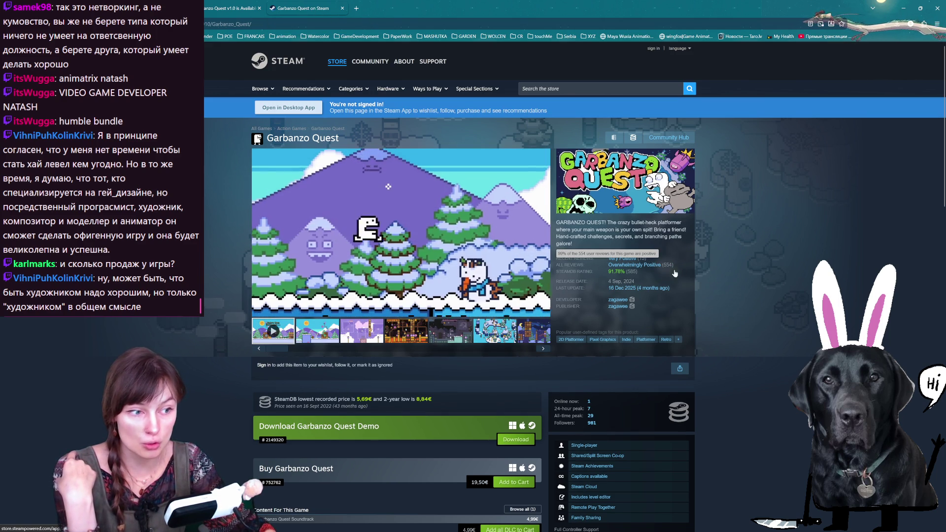
pyautogui.scroll(-5, 796, 291)
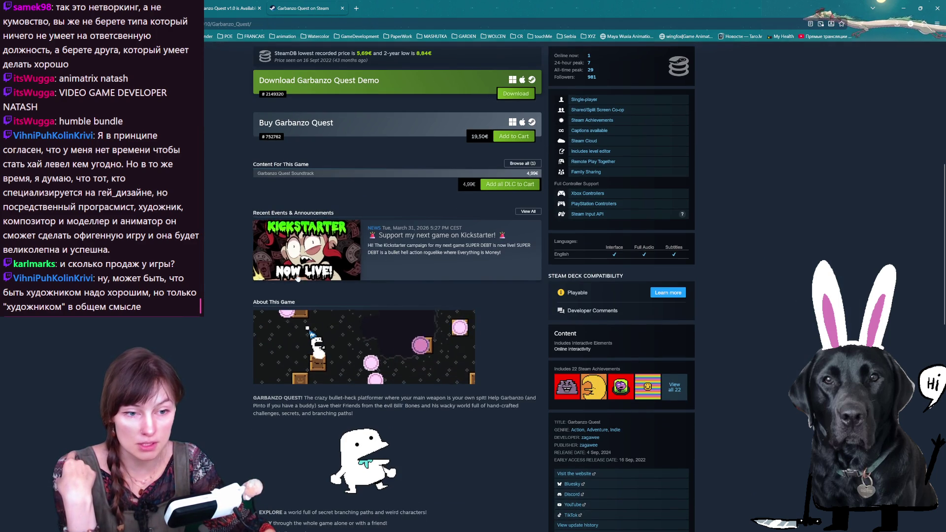
pyautogui.scroll(5, 304, 259)
pyautogui.scroll(2, 307, 266)
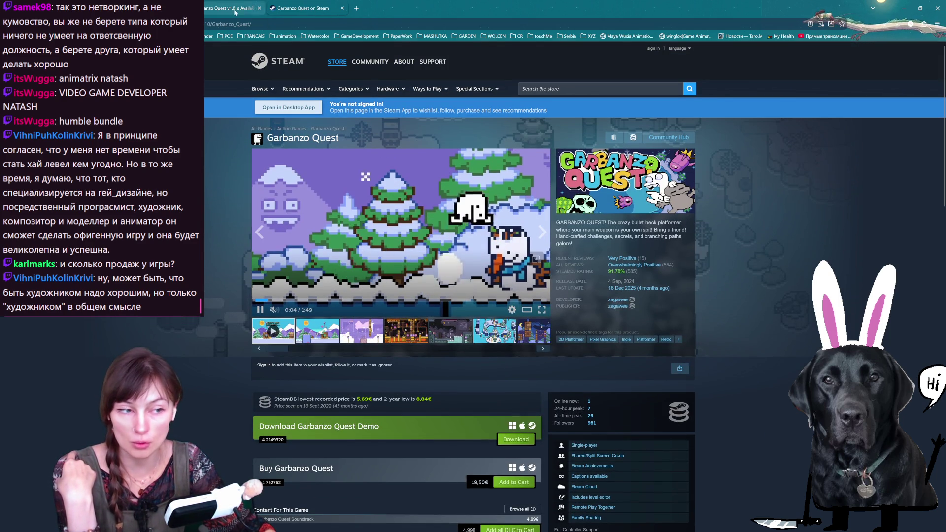
# - Close the YouTube video and Garbanzo Quest store tabs
pyautogui.click(249, 8)
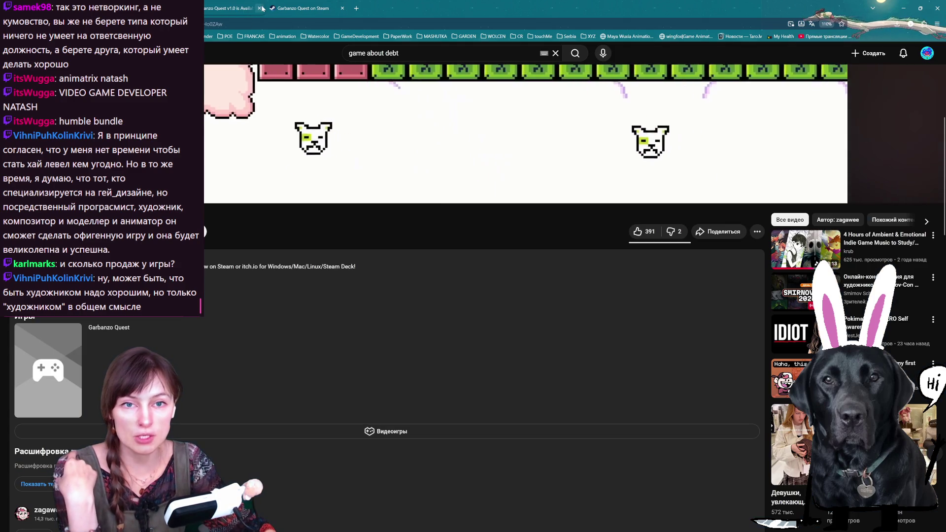
pyautogui.click(260, 8)
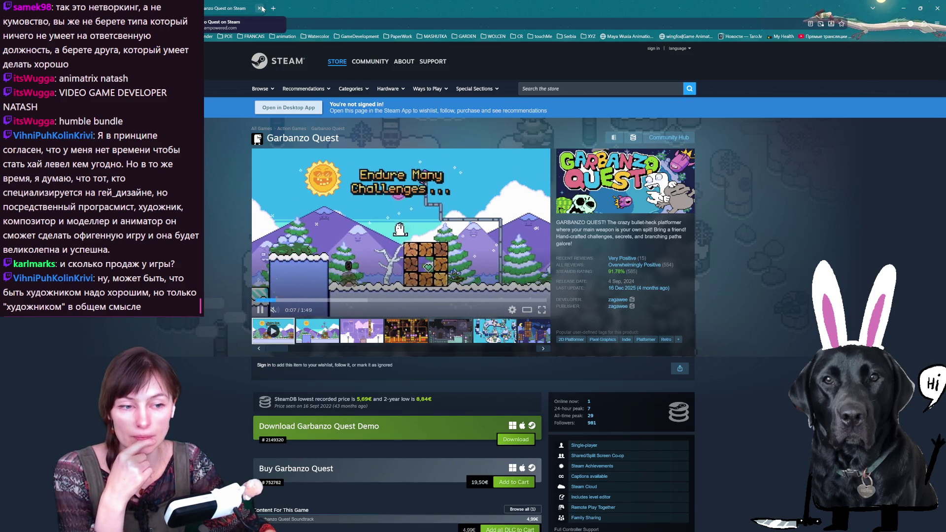
pyautogui.click(260, 8)
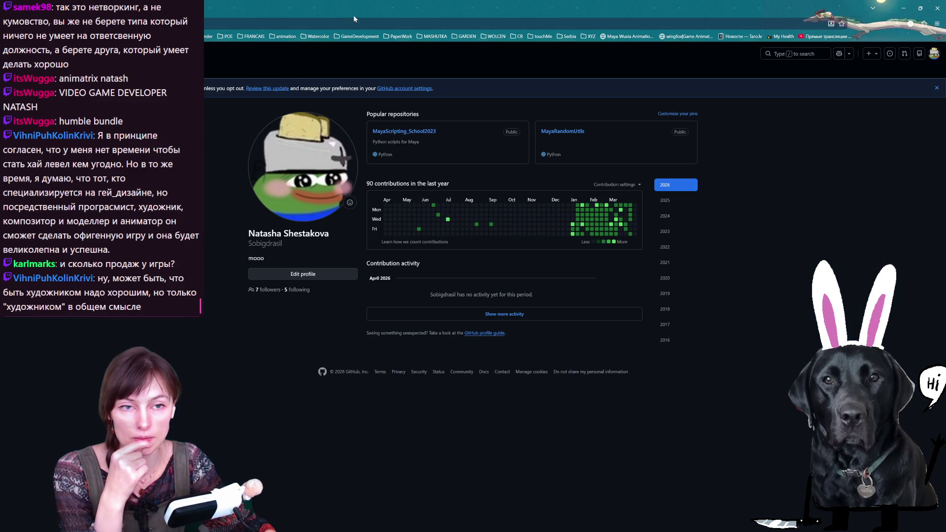
# - Return to Godot, place the cursor on line 16 of enemy.gd, run the project and open Settings
pyautogui.click(919, 7)
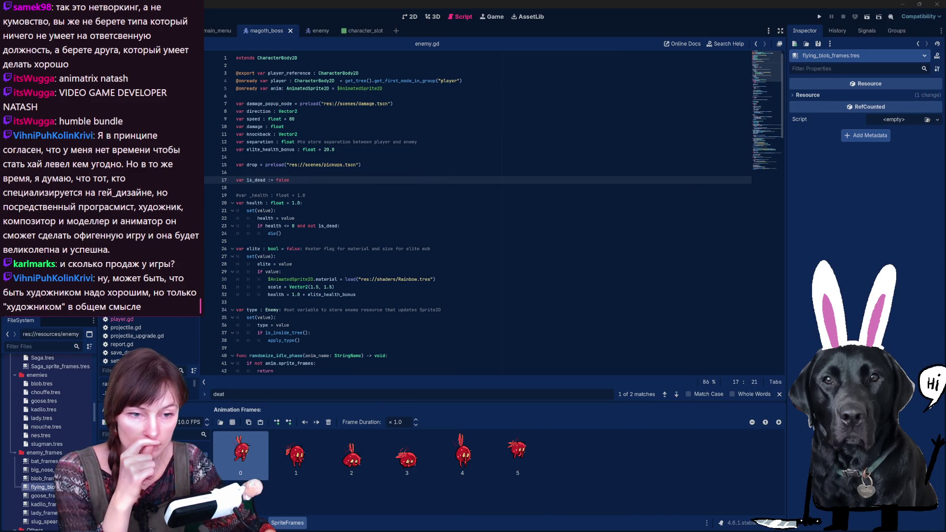
pyautogui.click(237, 172)
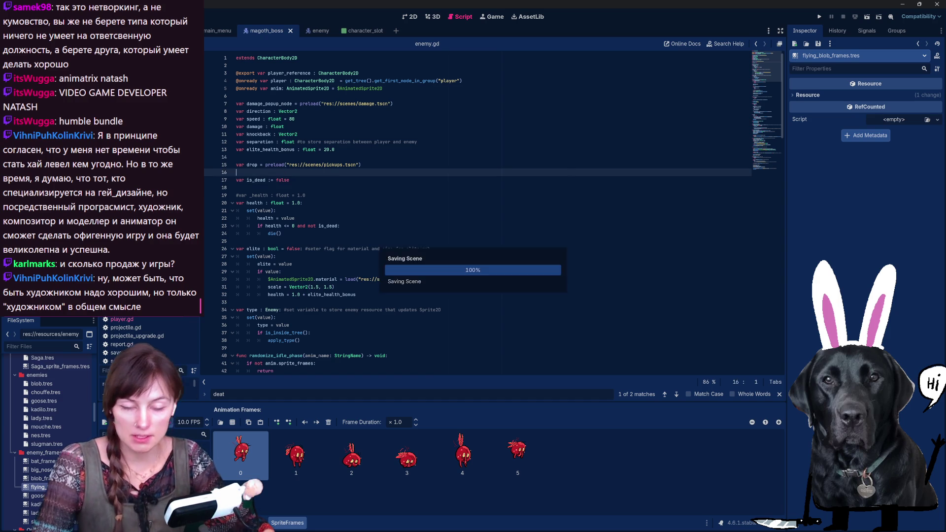
pyautogui.click(818, 18)
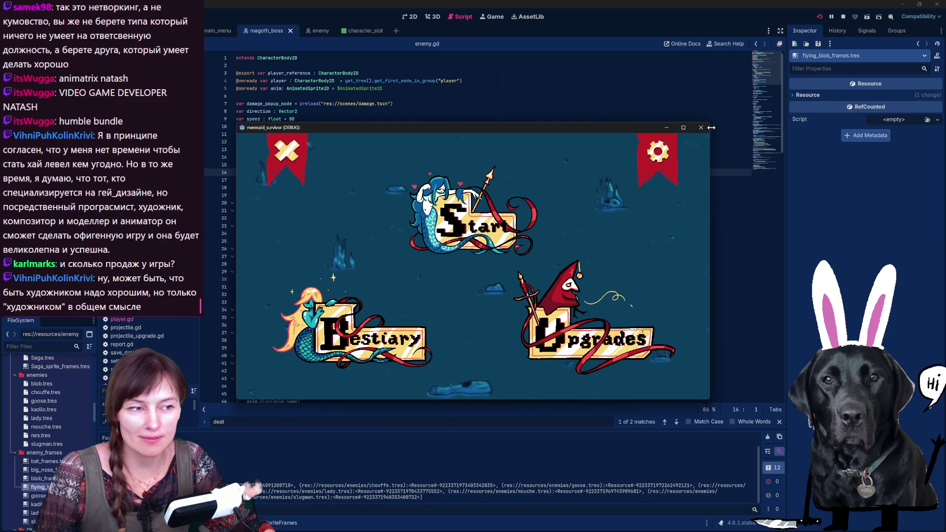
pyautogui.click(659, 152)
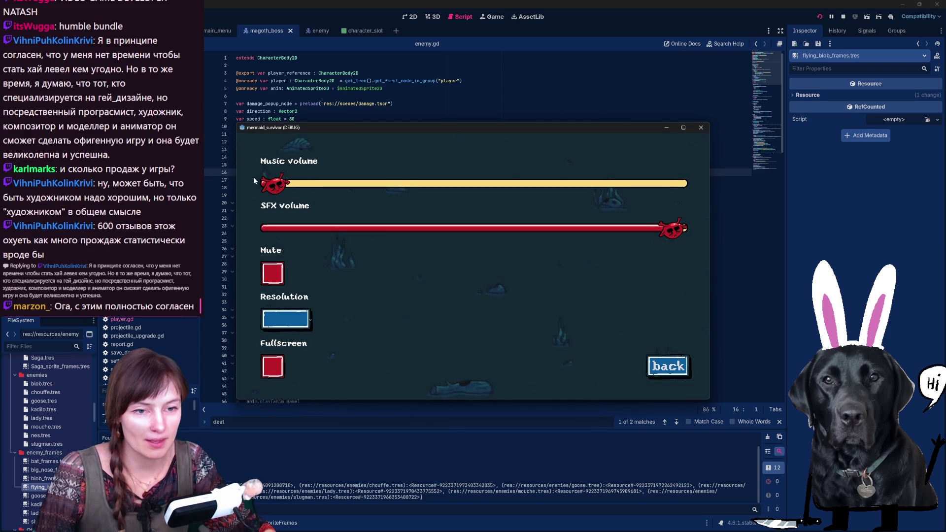
# - Leave settings, choose a character and start the run
pyautogui.click(653, 376)
pyautogui.click(476, 219)
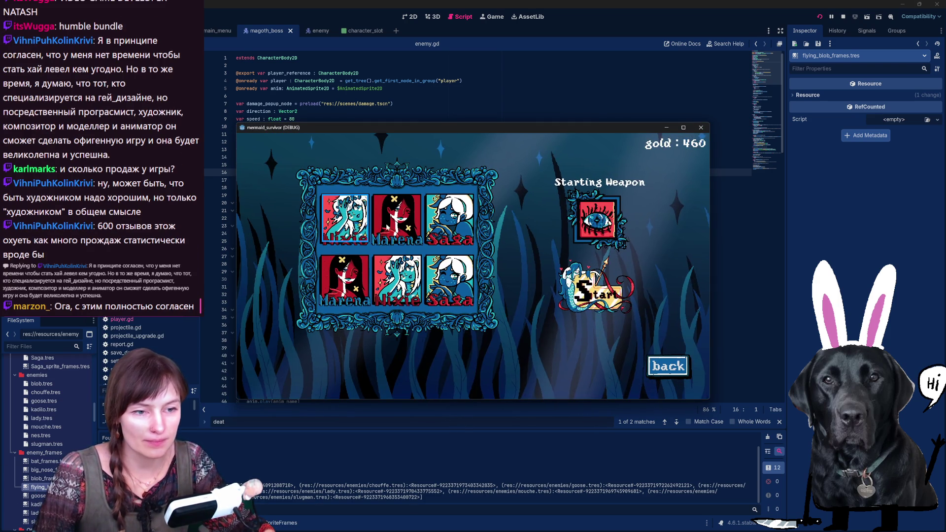
pyautogui.click(601, 278)
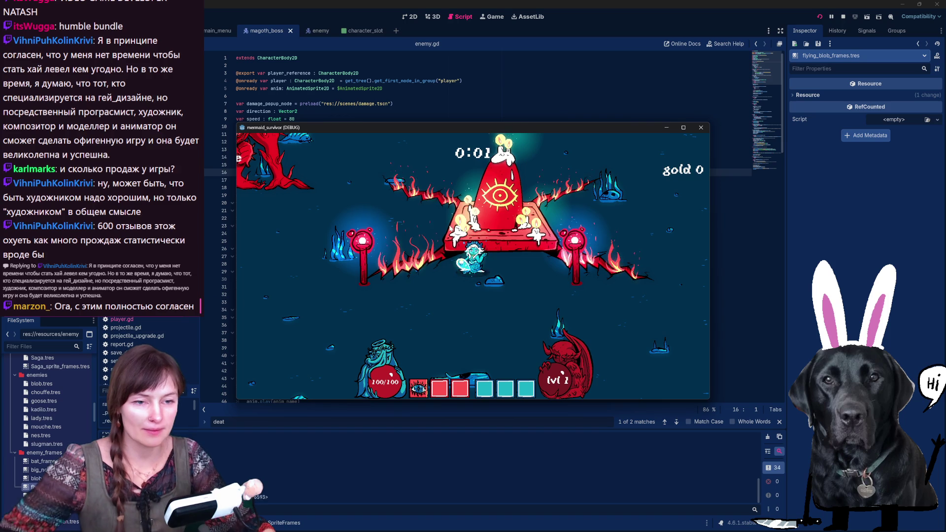
# - Swim the mermaid around the arena with WASD to fight the red enemies
pyautogui.press('s')
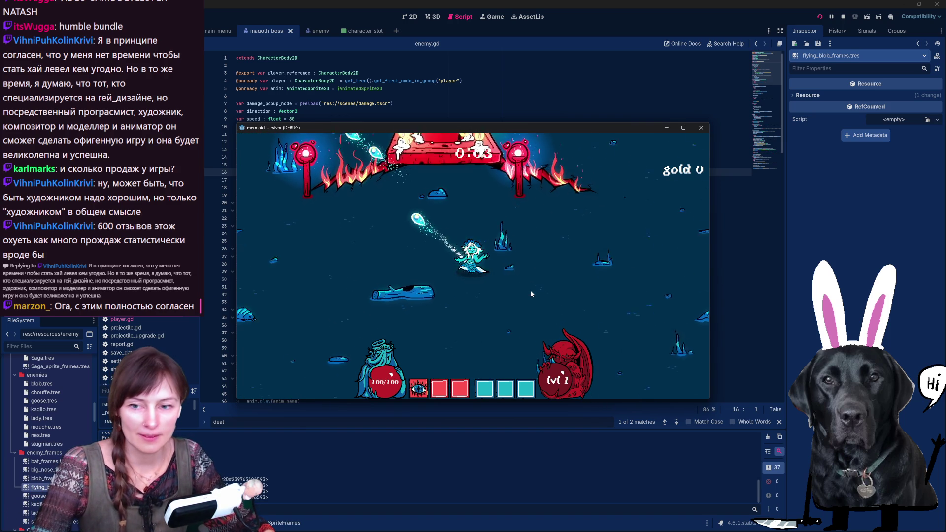
pyautogui.press('d')
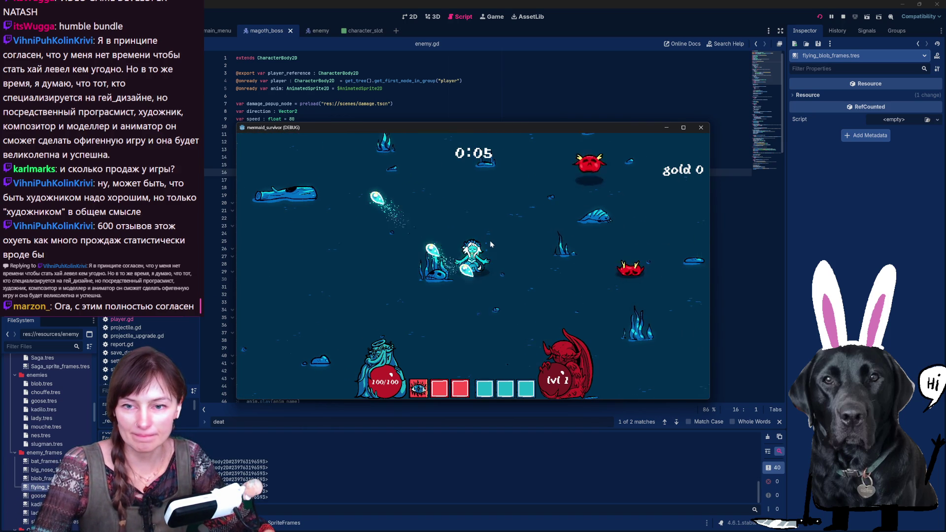
pyautogui.press('s')
pyautogui.press('d')
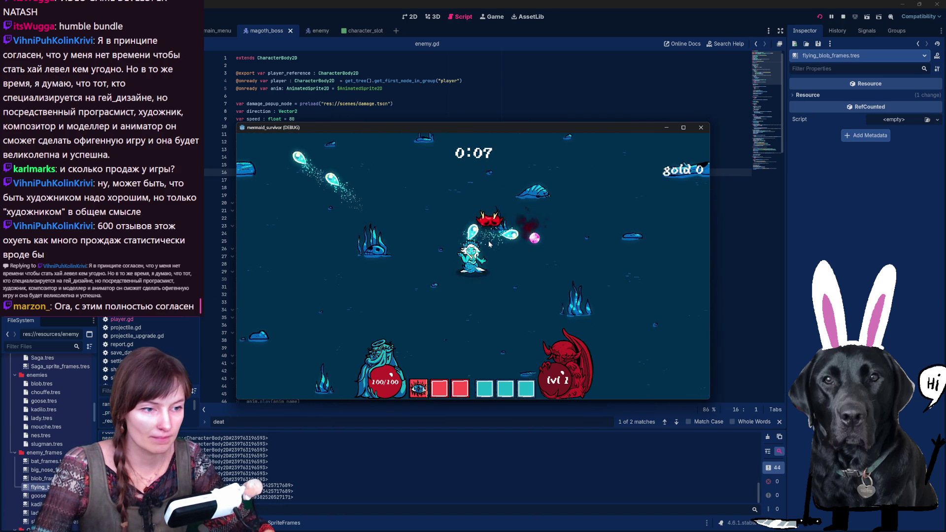
pyautogui.press('w')
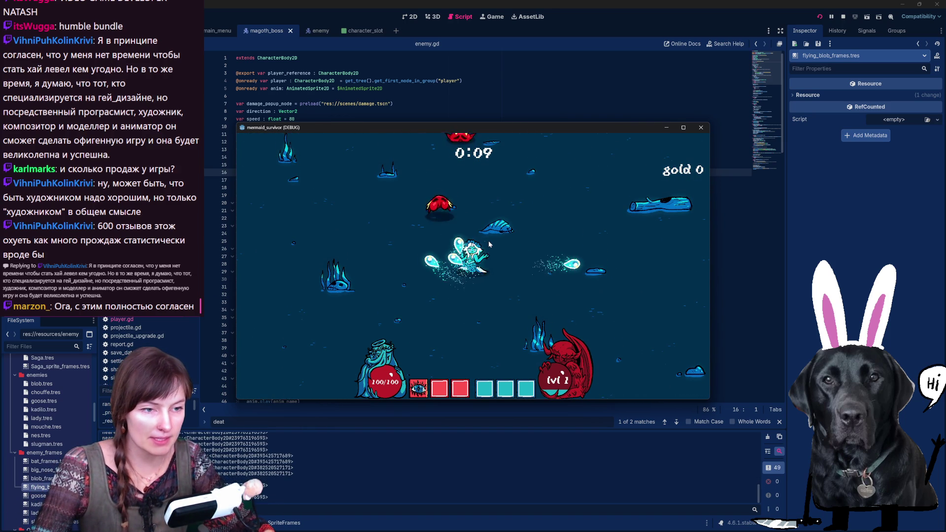
pyautogui.press('w')
pyautogui.press('d')
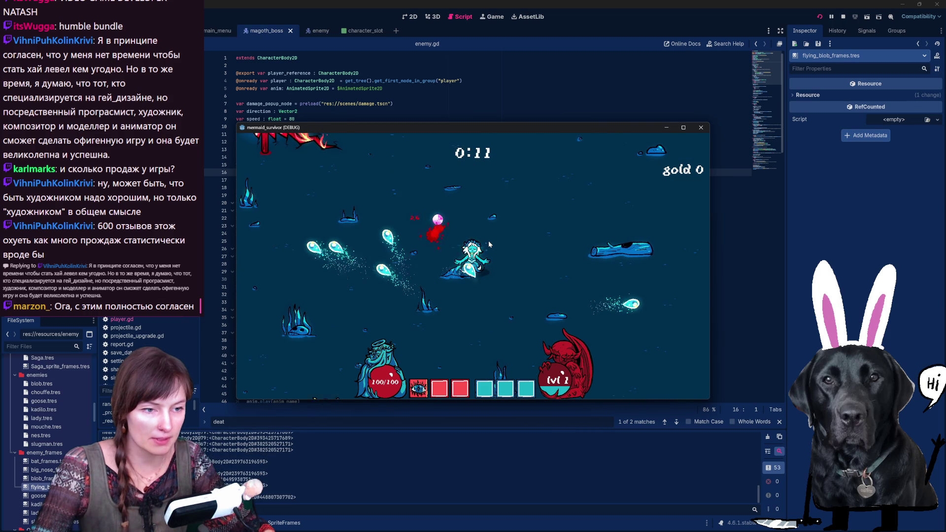
pyautogui.press('s')
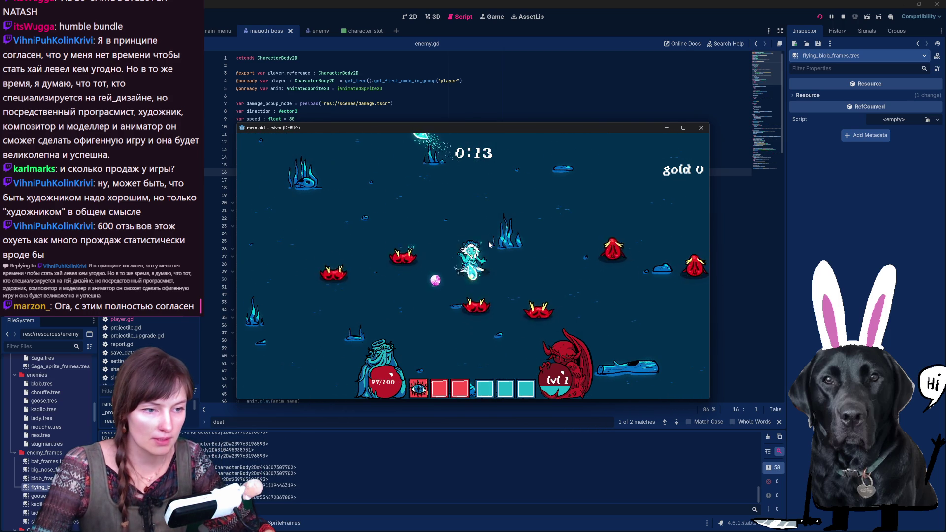
pyautogui.press('w')
pyautogui.press('d')
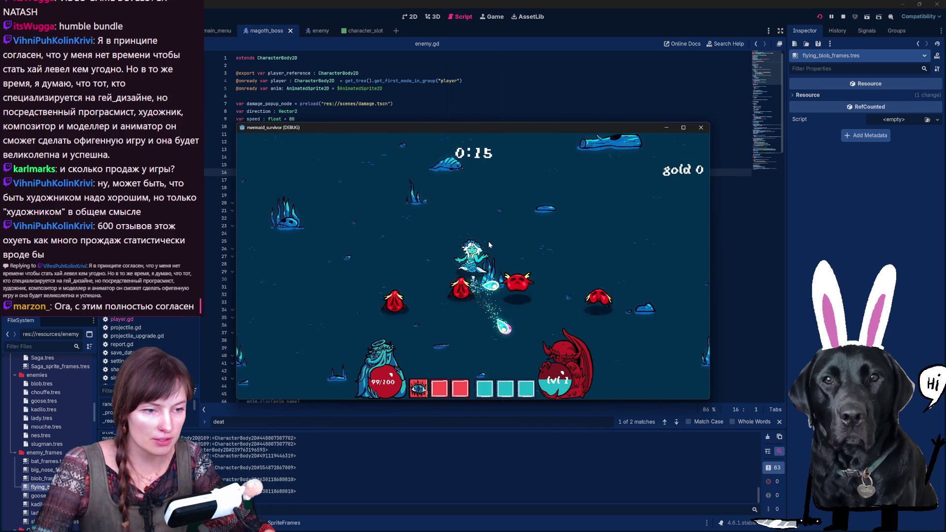